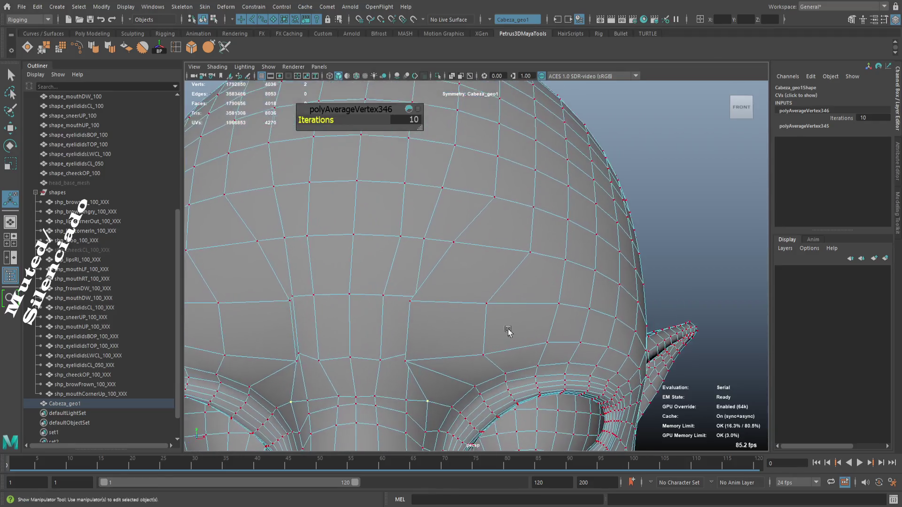
- Slide the first three forehead vertices left along their edges with the Move tool
key(q)
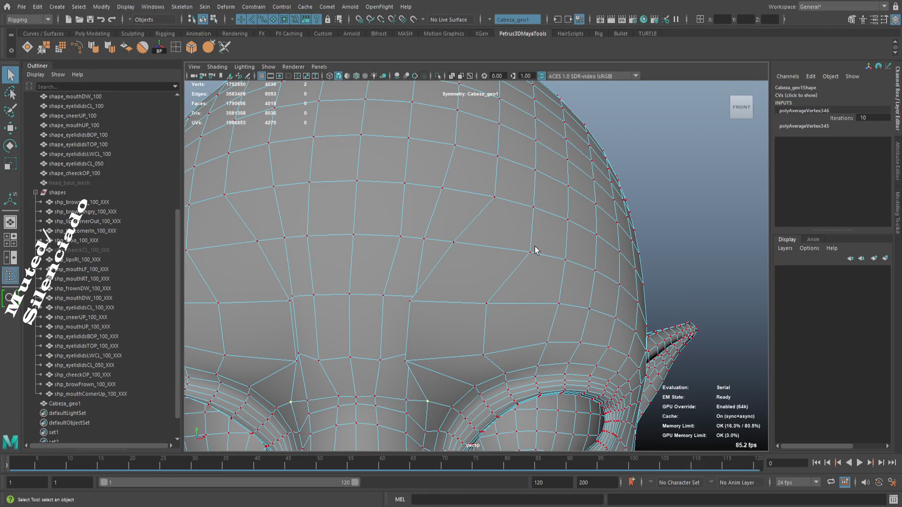
click(531, 253)
key(w)
drag(564, 255, 547, 254)
drag(507, 294, 496, 285)
click(543, 320)
drag(559, 318, 535, 314)
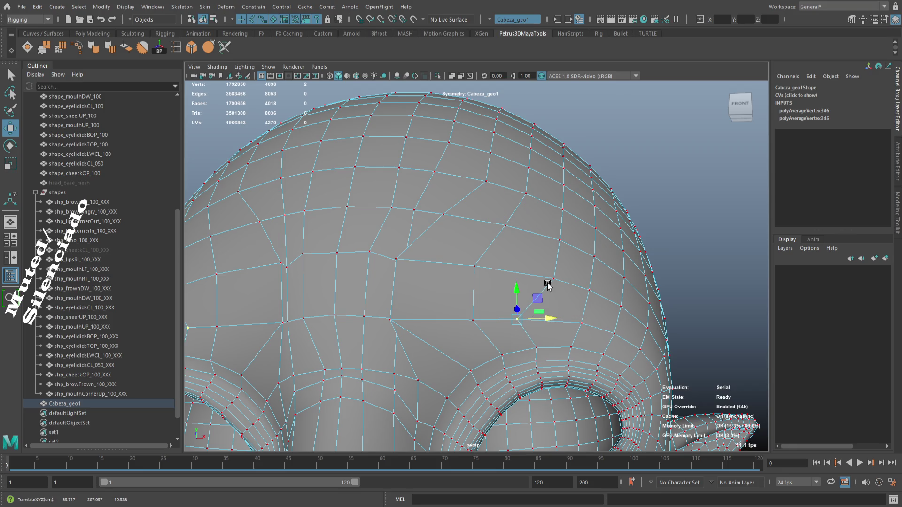
click(553, 278)
drag(580, 280, 489, 279)
- Undo a stray selection, then slide two more brow-line vertices along their edges
click(476, 267)
key(ctrl+z)
key(ctrl+z)
click(473, 267)
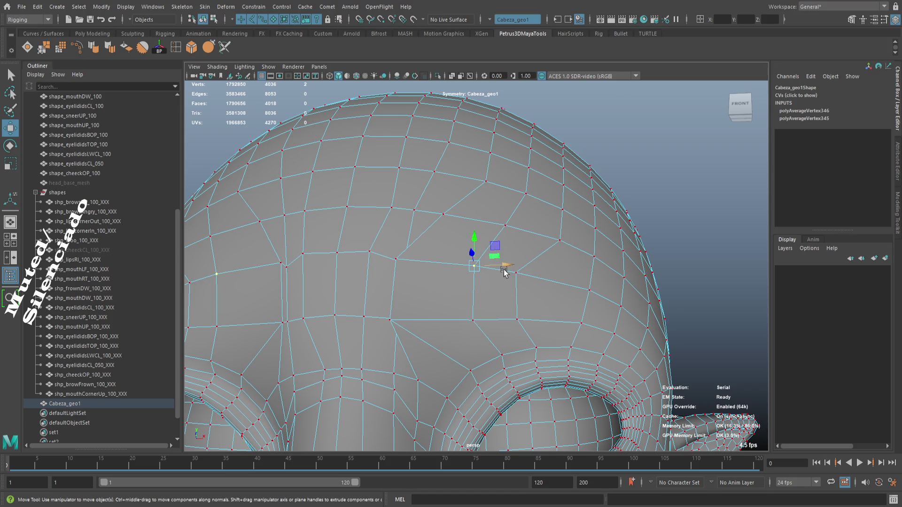
drag(503, 265, 454, 263)
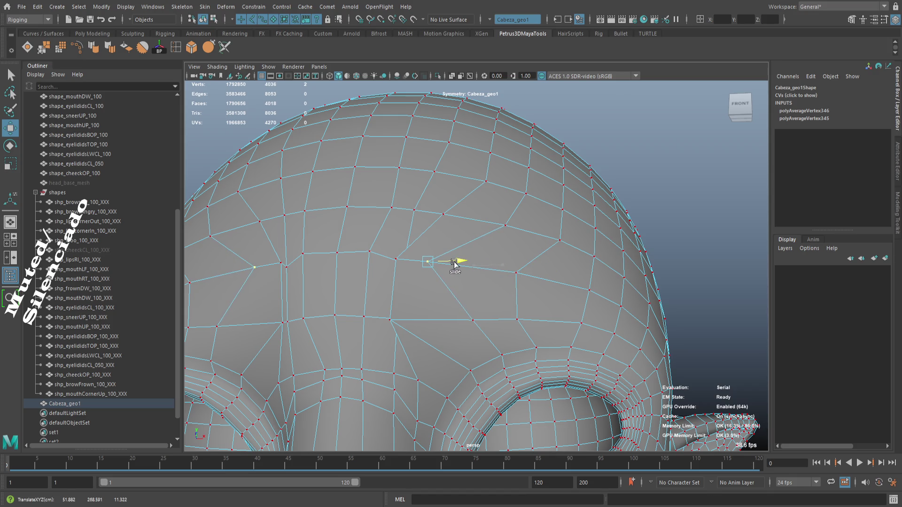
click(473, 321)
drag(494, 320, 494, 328)
scroll(down, 3)
scroll(up, 3)
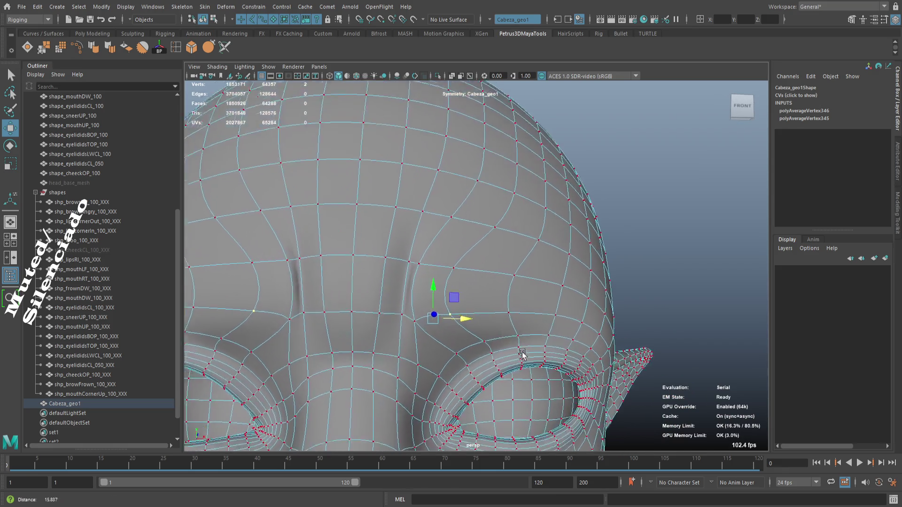
- Slide the central and brow-edge vertices left along their edges
click(501, 227)
drag(501, 227, 512, 230)
click(513, 273)
drag(540, 276, 507, 275)
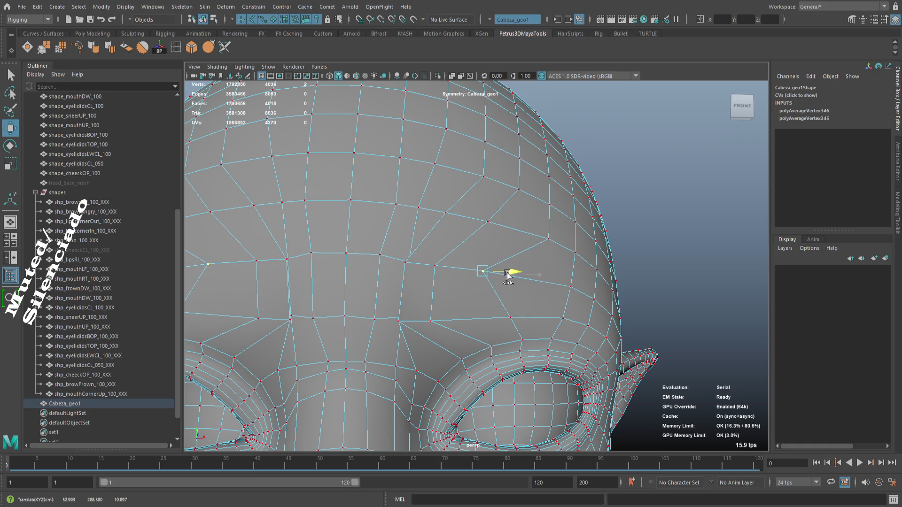
click(506, 318)
drag(506, 318, 519, 294)
click(564, 291)
- Slide the remaining brow vertices toward the temple along their edges
click(553, 323)
drag(554, 325, 564, 298)
click(592, 299)
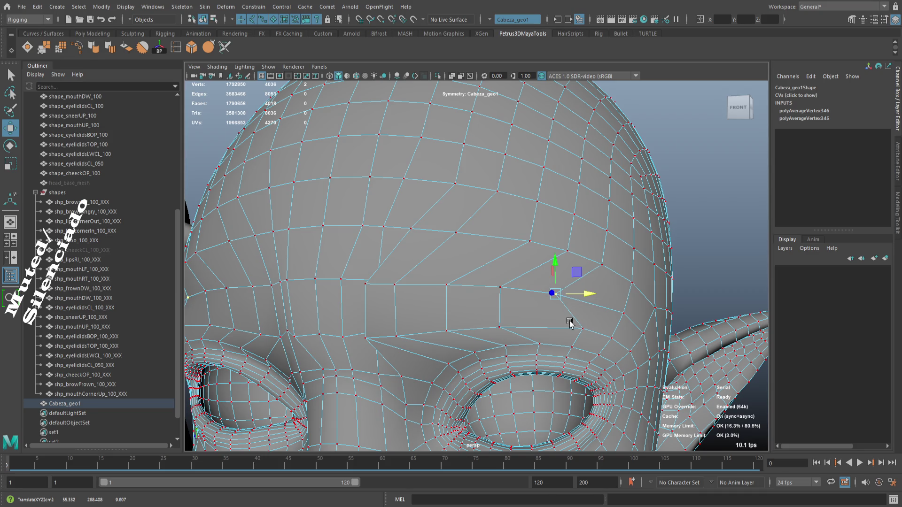
click(582, 329)
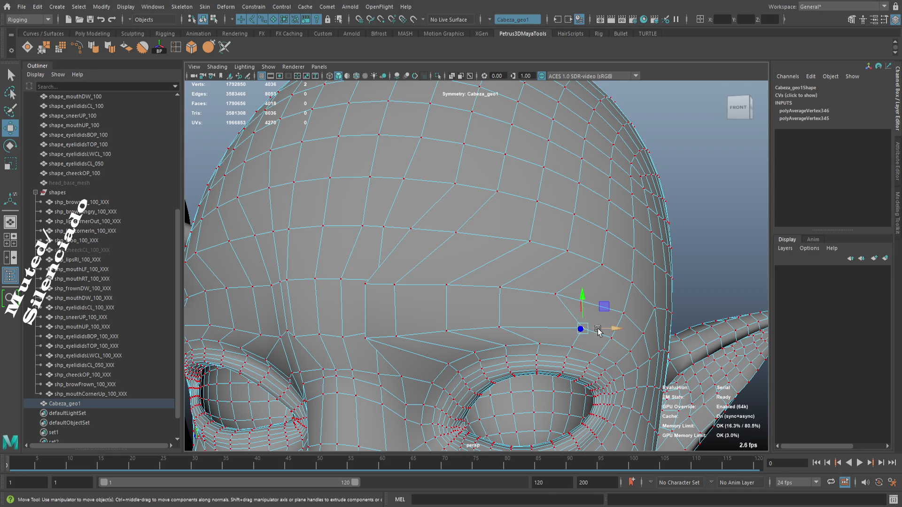
drag(598, 329, 575, 334)
drag(589, 295, 606, 313)
click(618, 314)
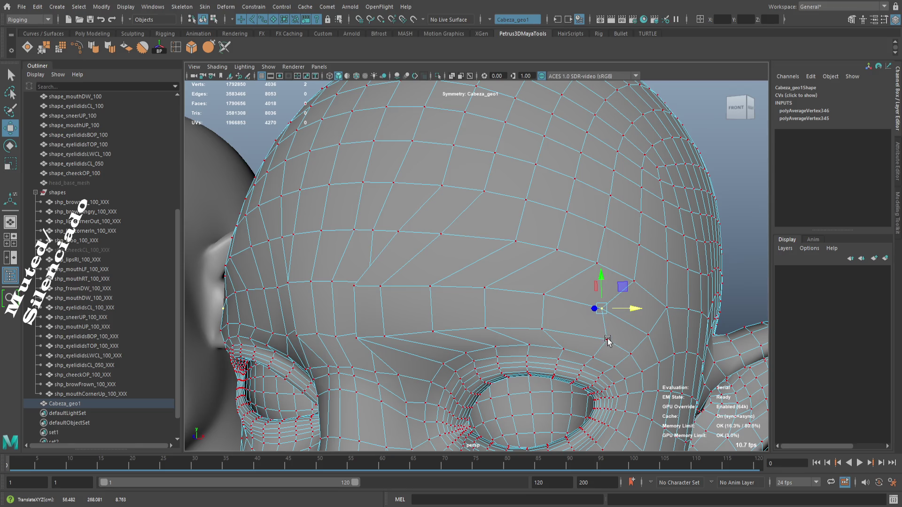
click(615, 342)
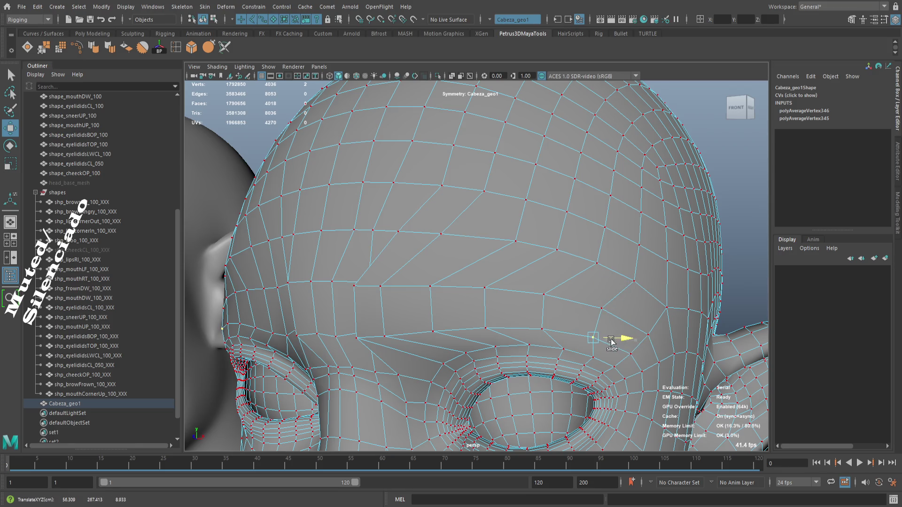
scroll(down, 3)
drag(558, 301, 517, 302)
- Check the deselected head in smooth preview from the front, then reselect it
key(3)
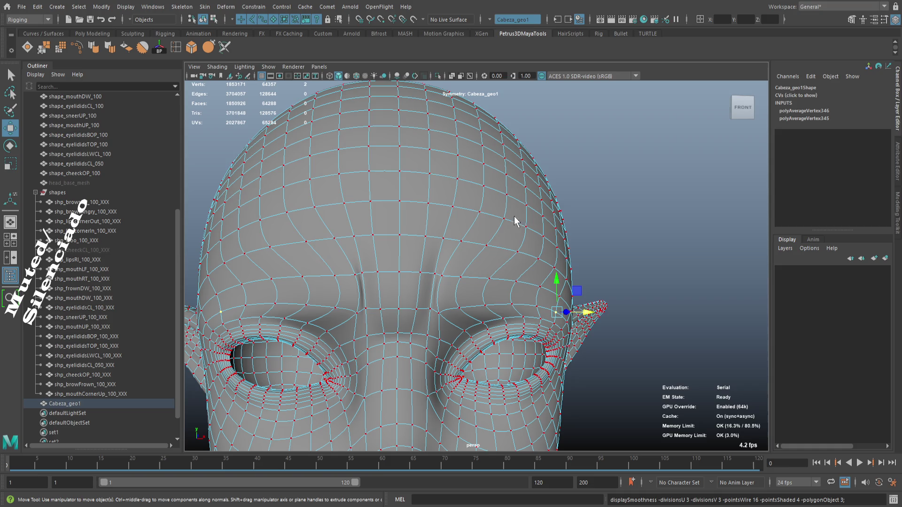
key(F8)
click(636, 235)
scroll(down, 3)
drag(509, 314, 540, 338)
scroll(up, 3)
drag(506, 307, 485, 227)
click(461, 287)
- Turn off smooth preview, enter vertex mode and frame the brow area
key(1)
key(F9)
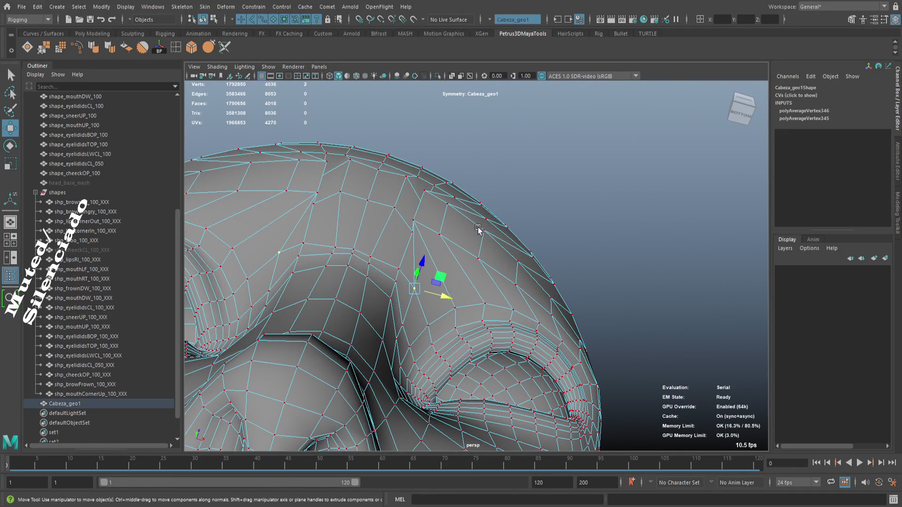
key(f)
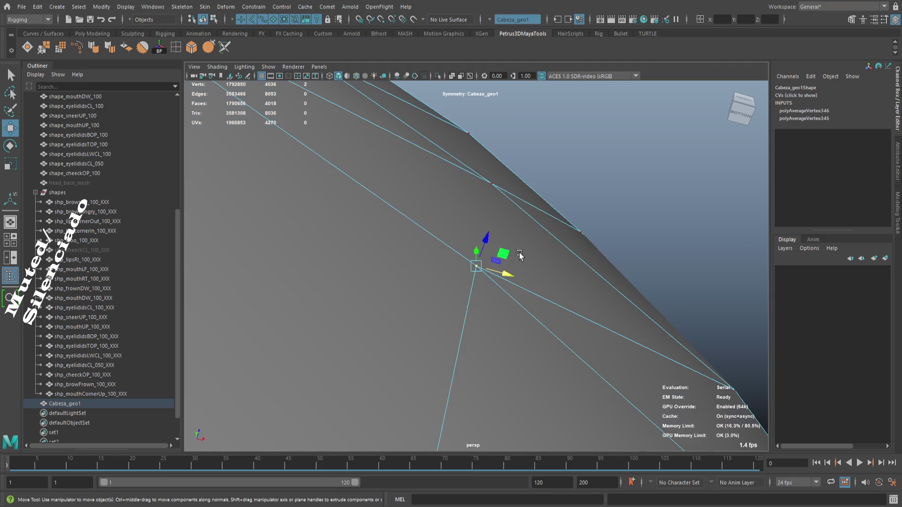
scroll(down, 3)
scroll(up, 3)
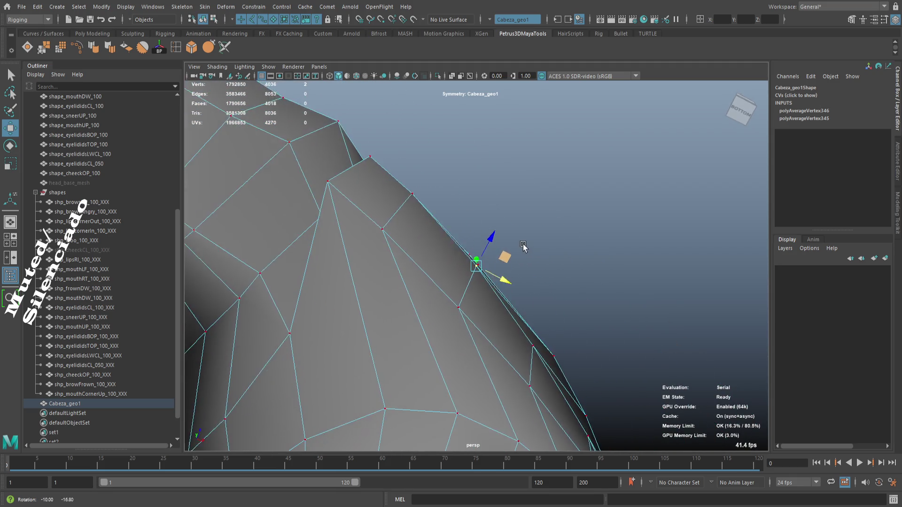
drag(505, 275, 512, 274)
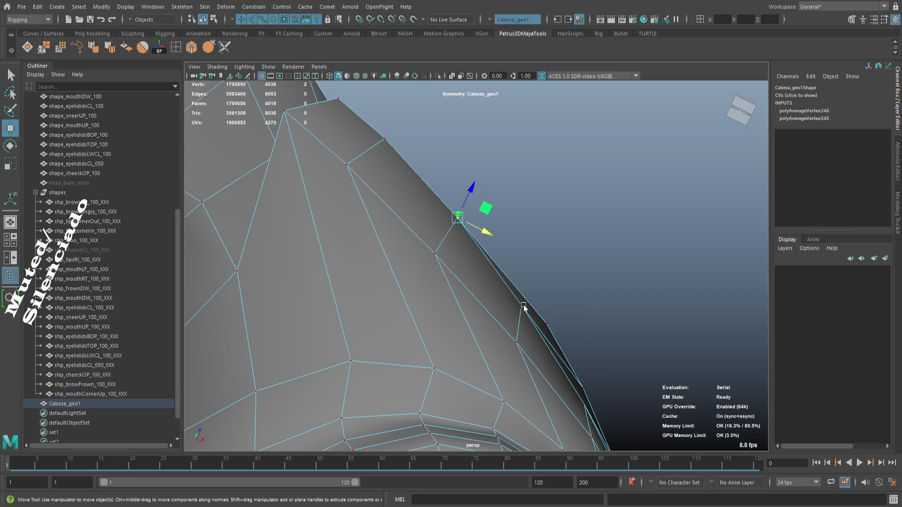
click(570, 328)
- Adjust the brow-edge vertices above the eyes, then return to object mode and deselect
click(520, 304)
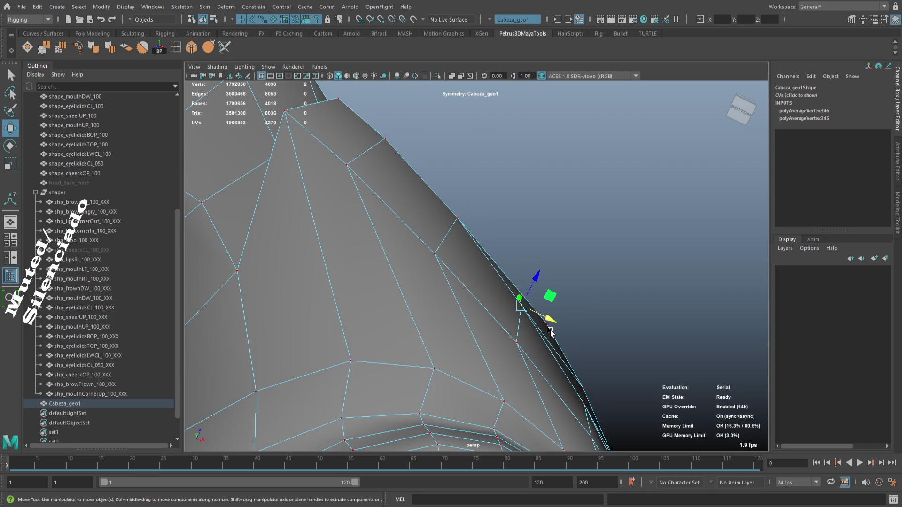
drag(566, 323, 516, 328)
drag(515, 328, 535, 302)
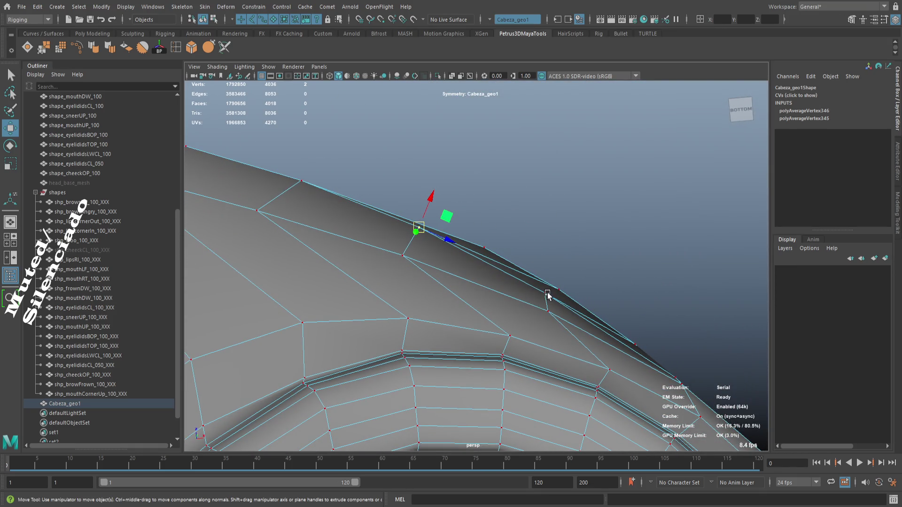
drag(556, 306, 526, 305)
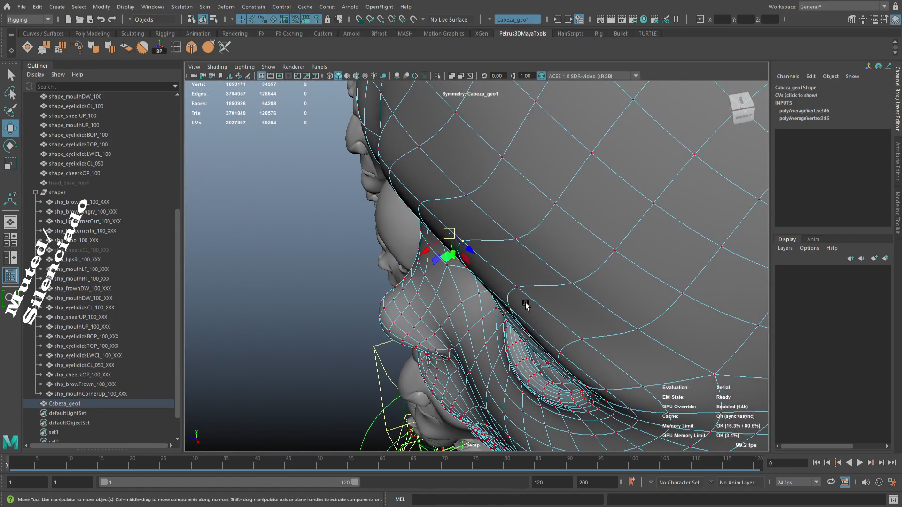
click(518, 288)
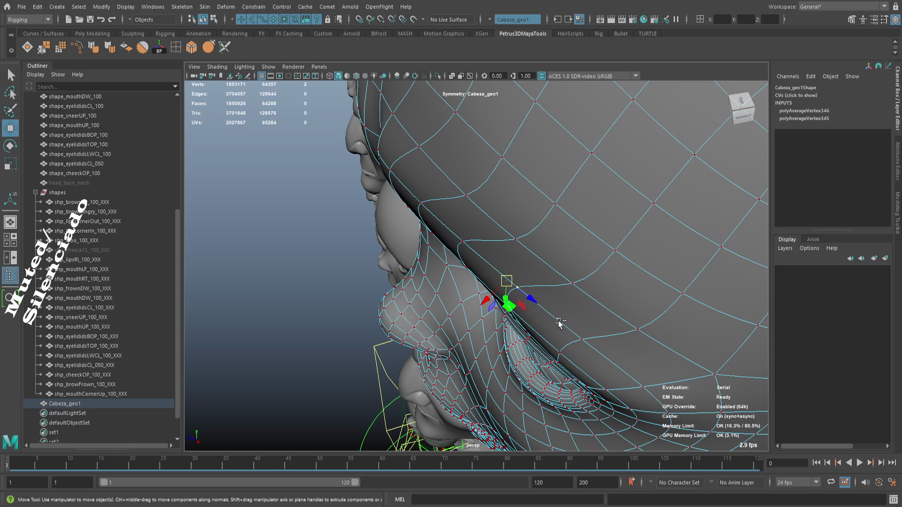
drag(590, 348, 422, 261)
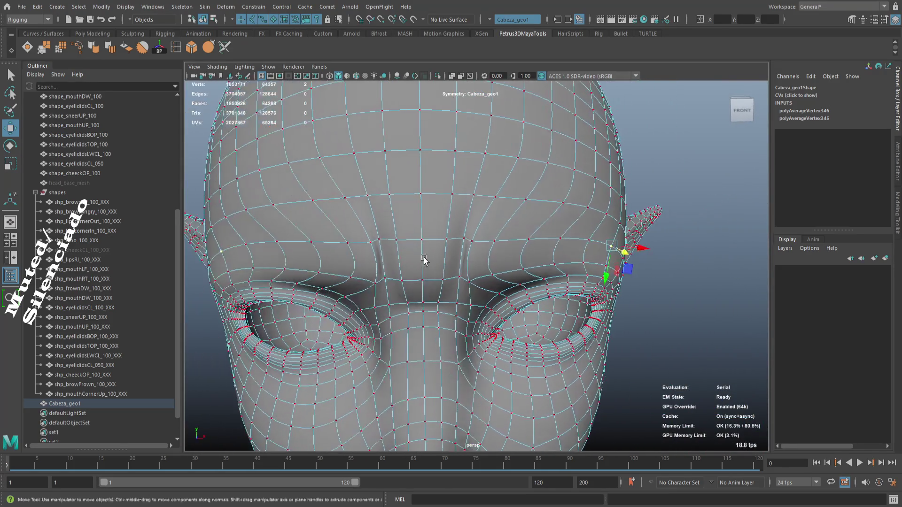
key(F8)
click(644, 322)
scroll(down, 3)
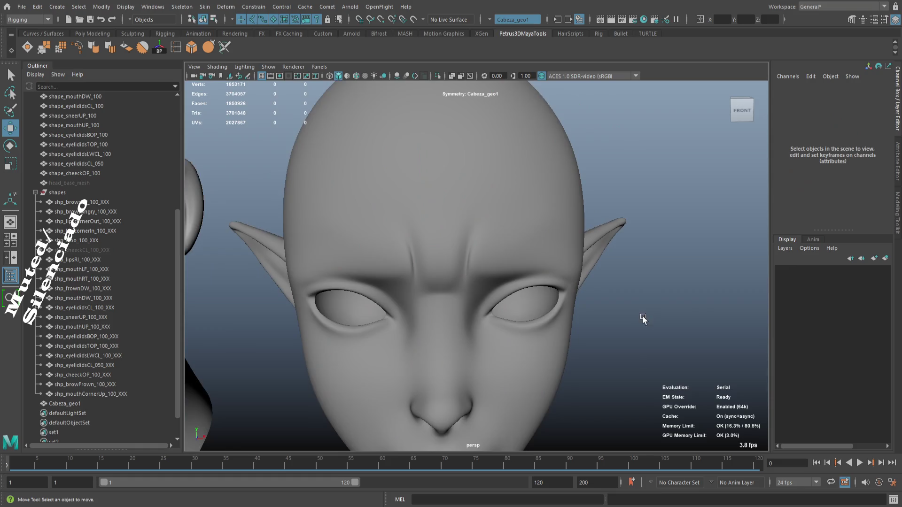
- Select the elf head from a three-quarter view for vertex editing
drag(589, 328, 471, 335)
drag(511, 286, 518, 280)
click(498, 281)
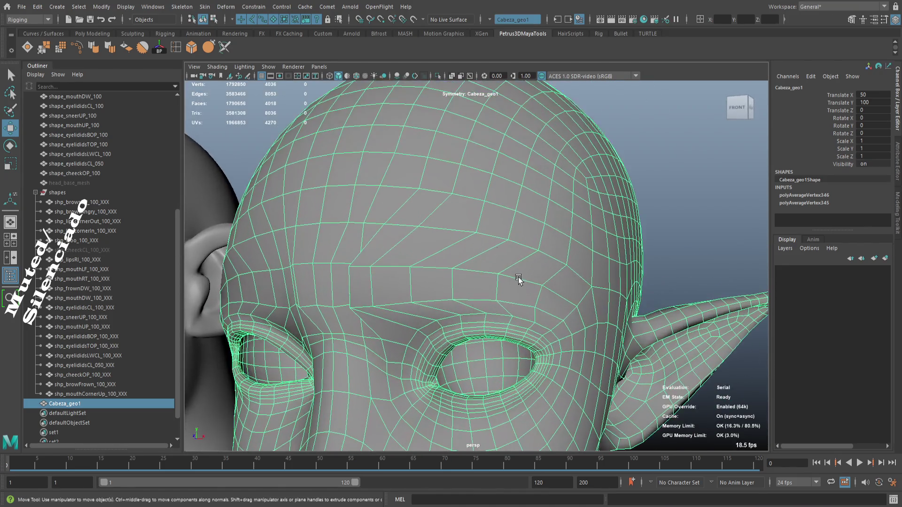
drag(485, 241, 537, 296)
- Slide several forehead vertices left and up to deepen the brow furrow
click(476, 233)
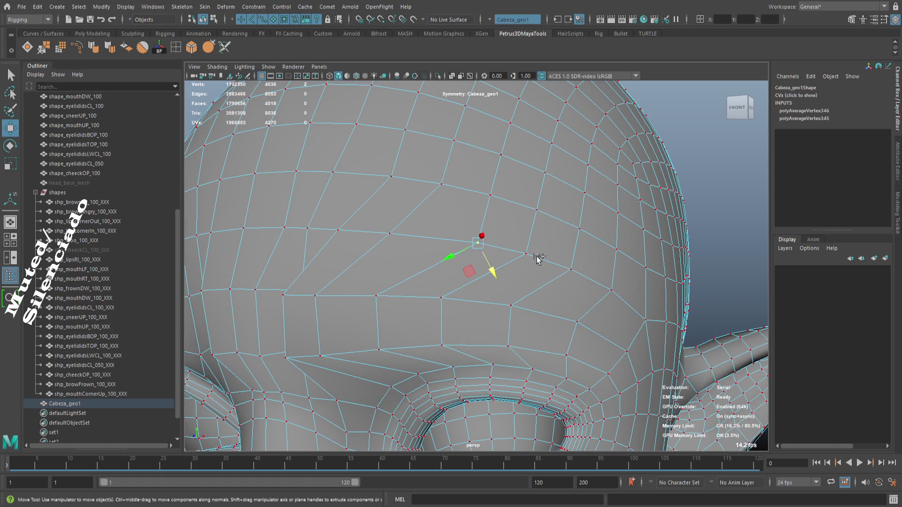
drag(481, 250, 449, 245)
click(525, 254)
drag(527, 258, 499, 252)
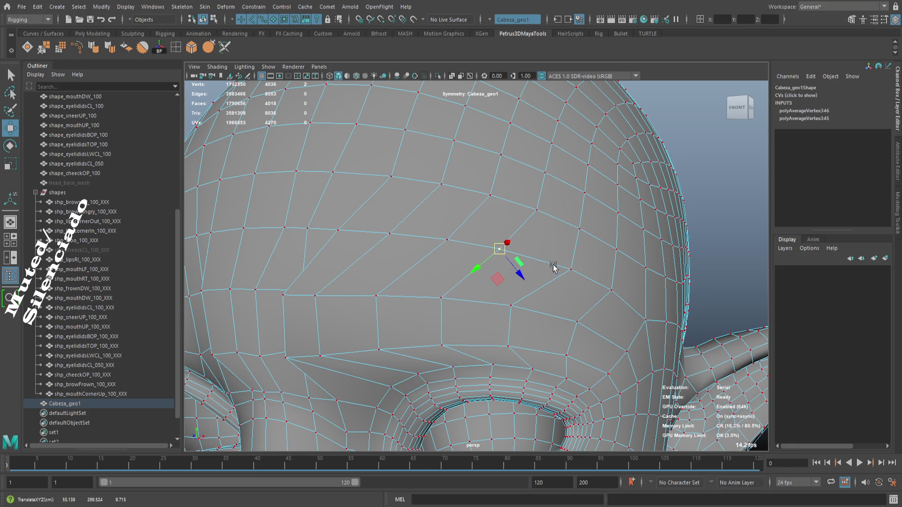
click(573, 271)
drag(574, 271, 547, 269)
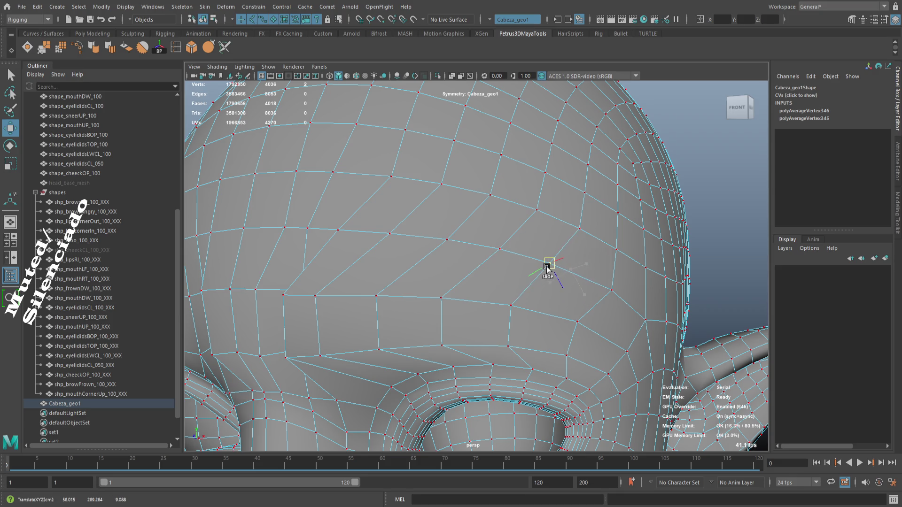
click(613, 293)
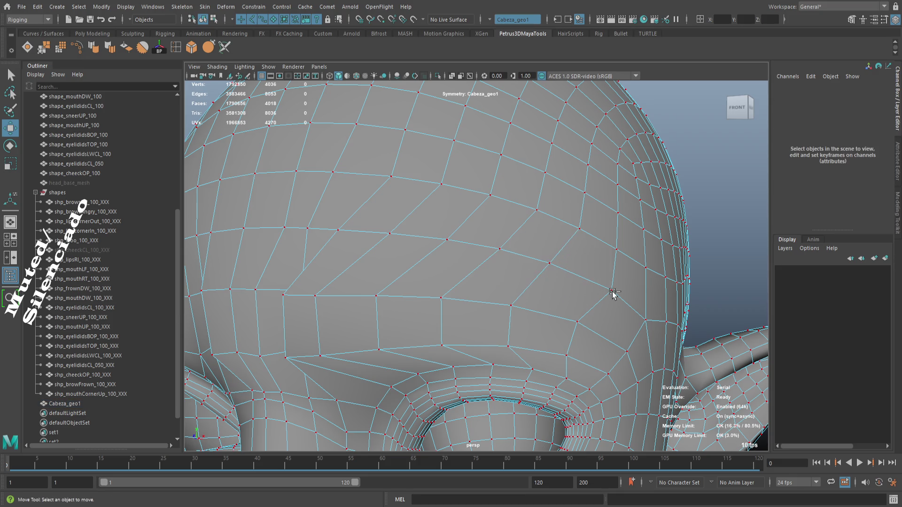
click(612, 293)
drag(612, 290, 601, 285)
drag(646, 311, 577, 298)
click(609, 304)
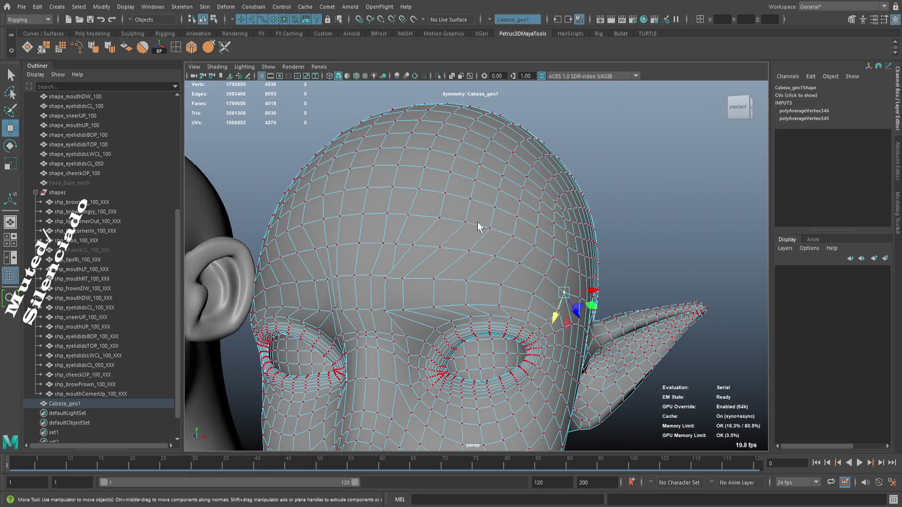
- Return to object mode, view both heads, and reselect Cabeza_geo1
key(F8)
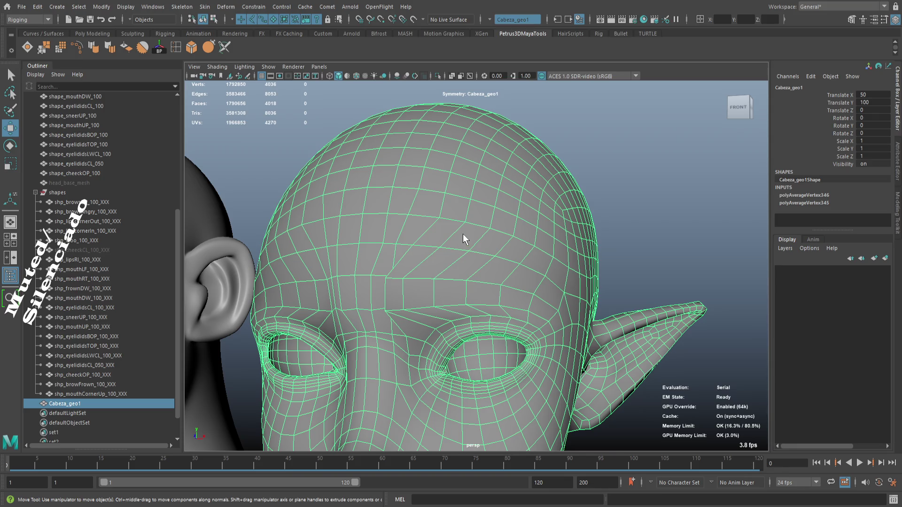
click(630, 252)
scroll(down, 3)
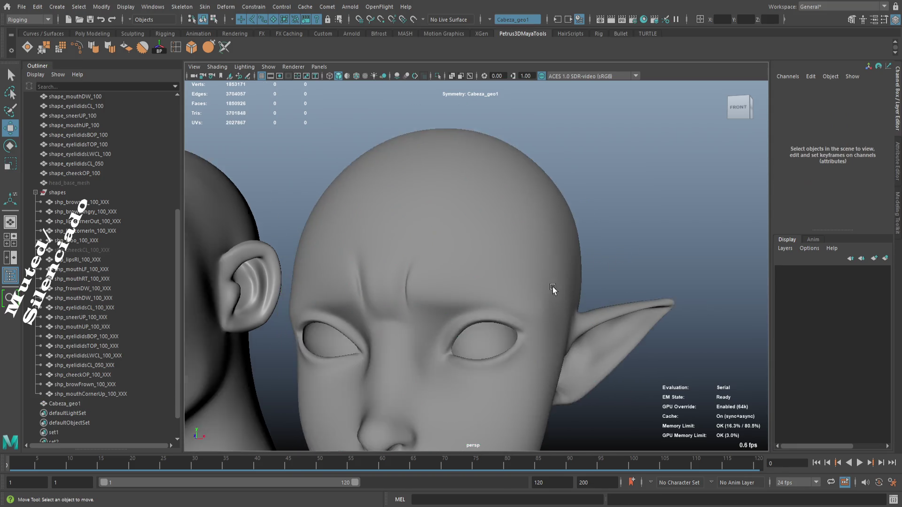
scroll(down, 3)
drag(483, 316, 500, 327)
scroll(up, 3)
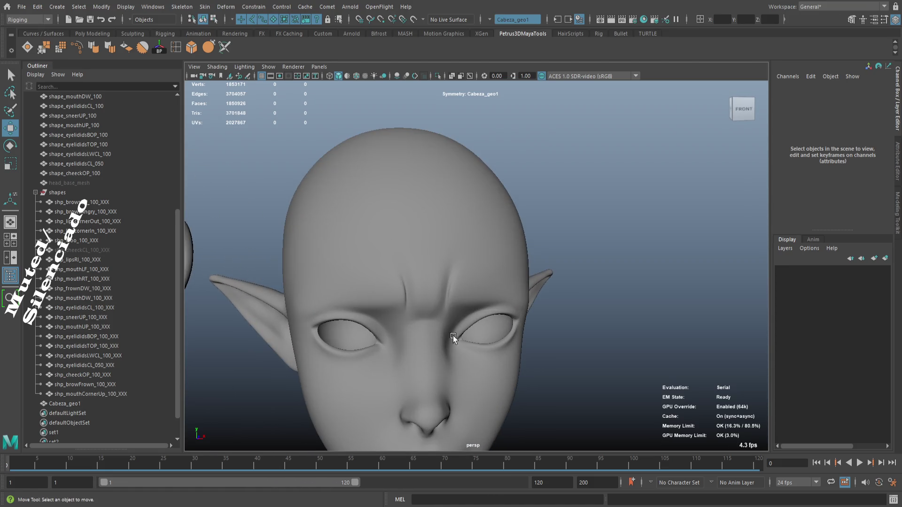
click(446, 312)
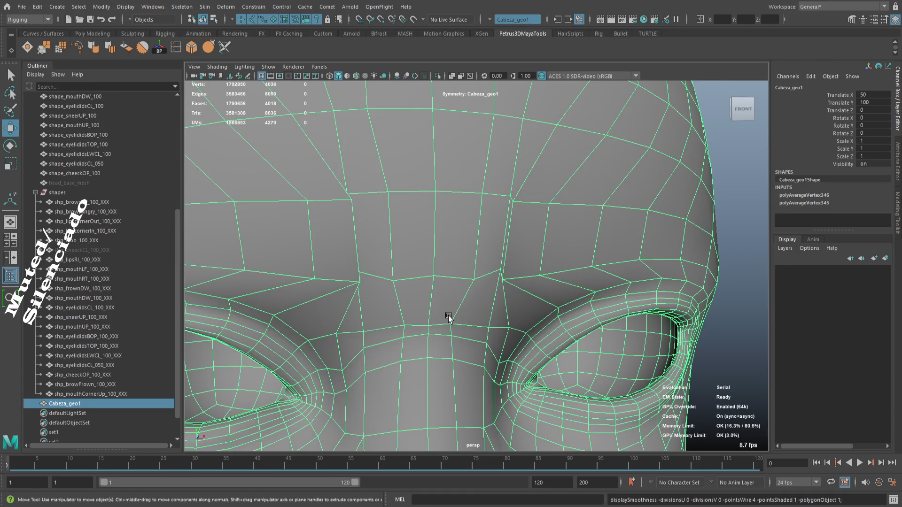
- Enter vertex mode, frame the brow-centre vertices, and view them from the side
scroll(up, 3)
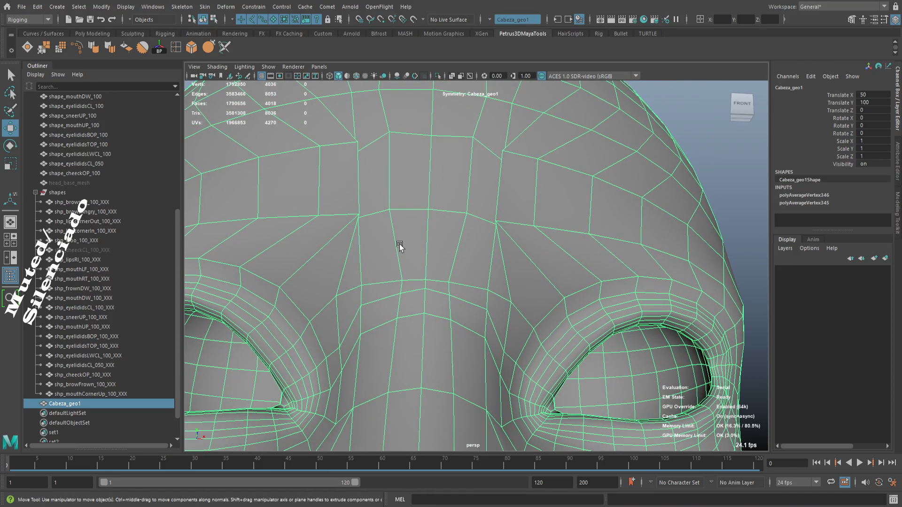
key(F9)
key(f)
scroll(down, 3)
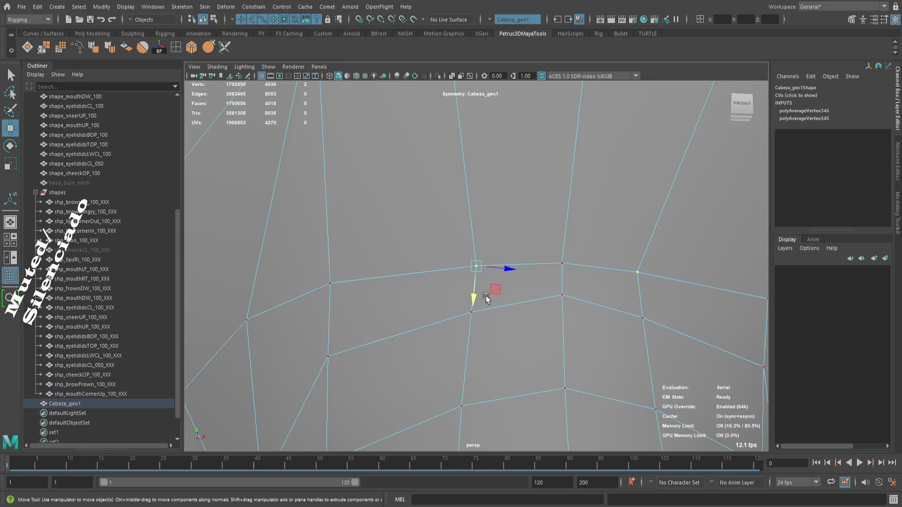
drag(493, 292, 555, 274)
scroll(up, 3)
scroll(up, 3)
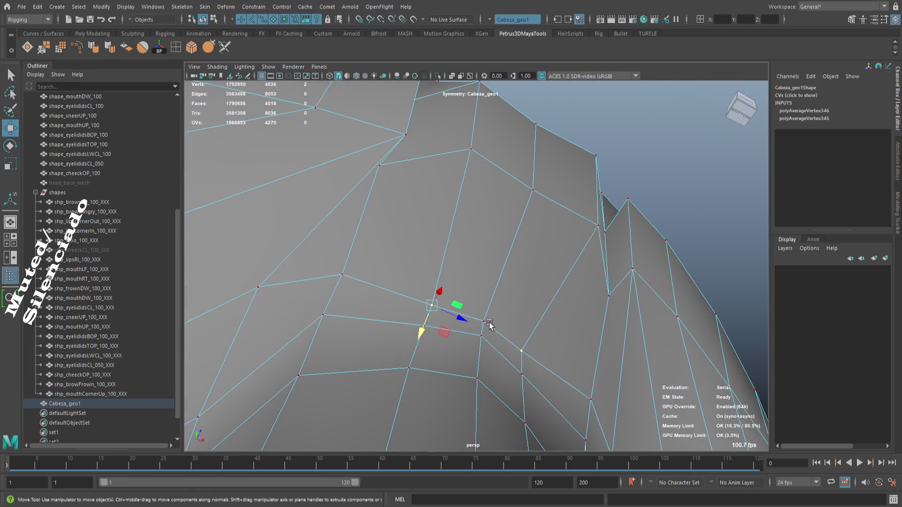
drag(500, 330, 626, 364)
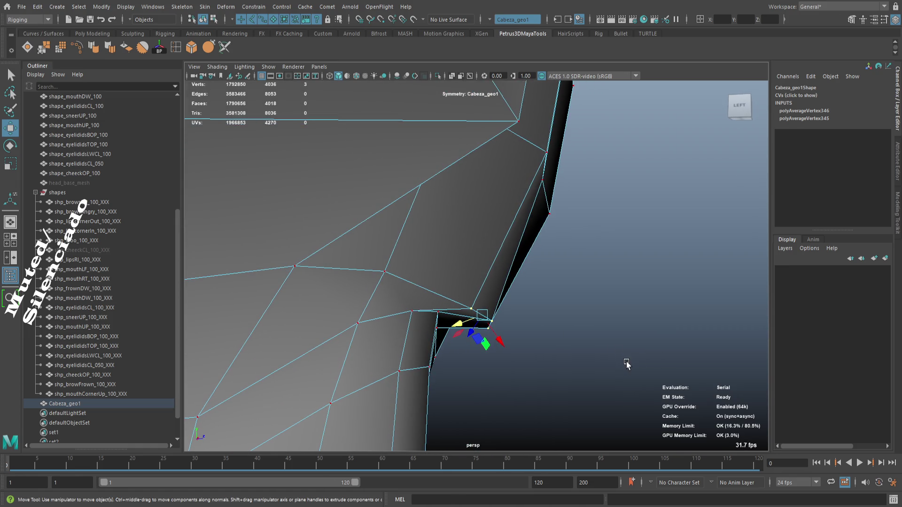
- Check the nose-bridge crease in smooth preview from several angles
key(3)
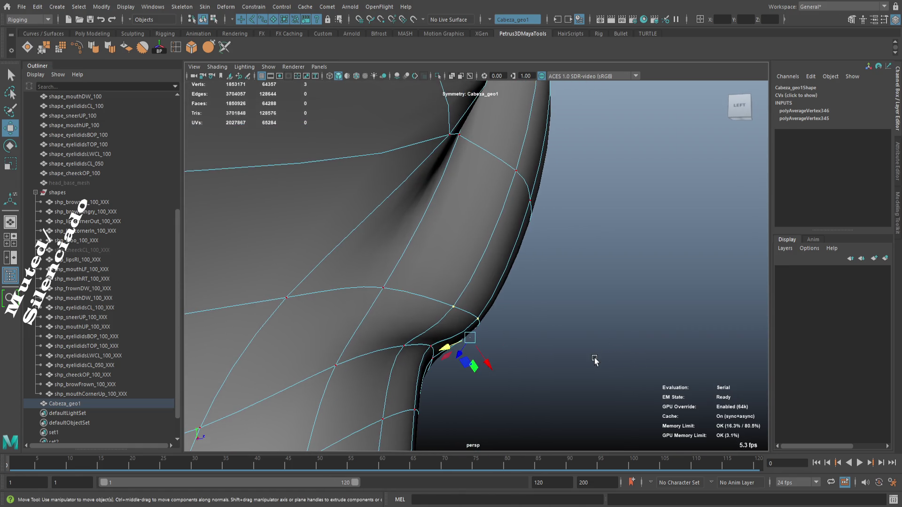
key(f)
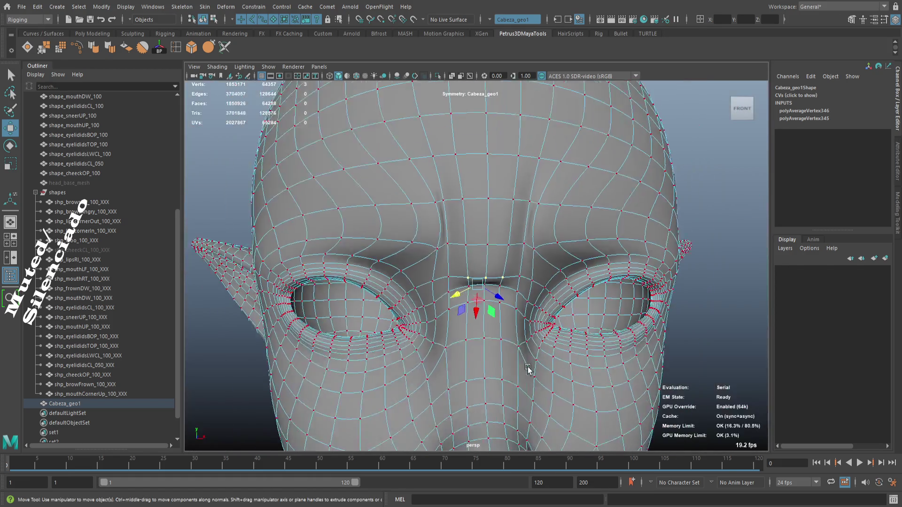
drag(528, 370, 495, 329)
scroll(up, 3)
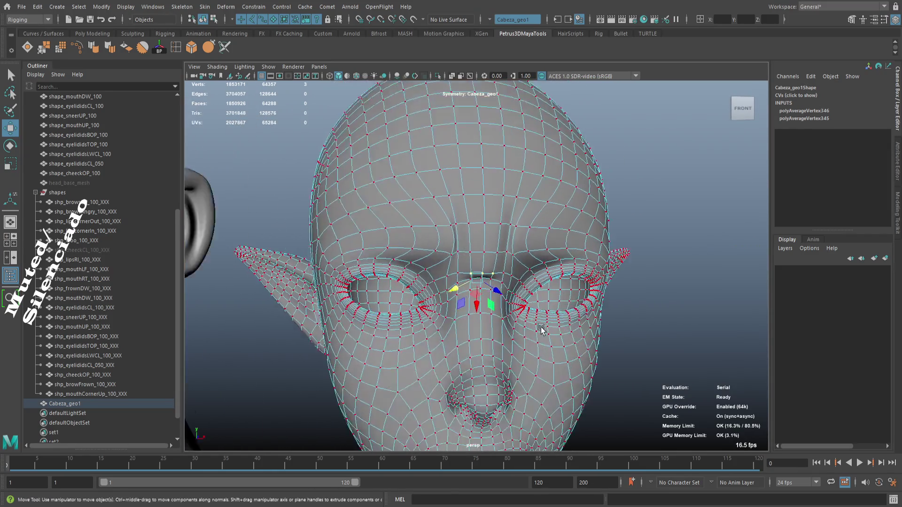
scroll(down, 3)
drag(465, 285, 502, 304)
scroll(up, 3)
scroll(up, 3)
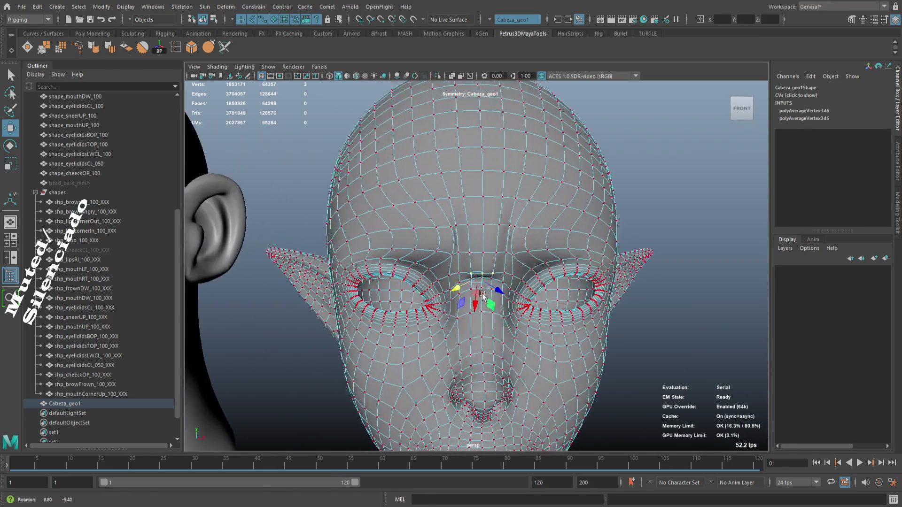
- Clear the vertex selection and return the head to object mode
click(534, 239)
key(F8)
drag(534, 240, 564, 385)
scroll(down, 3)
scroll(up, 3)
scroll(up, 3)
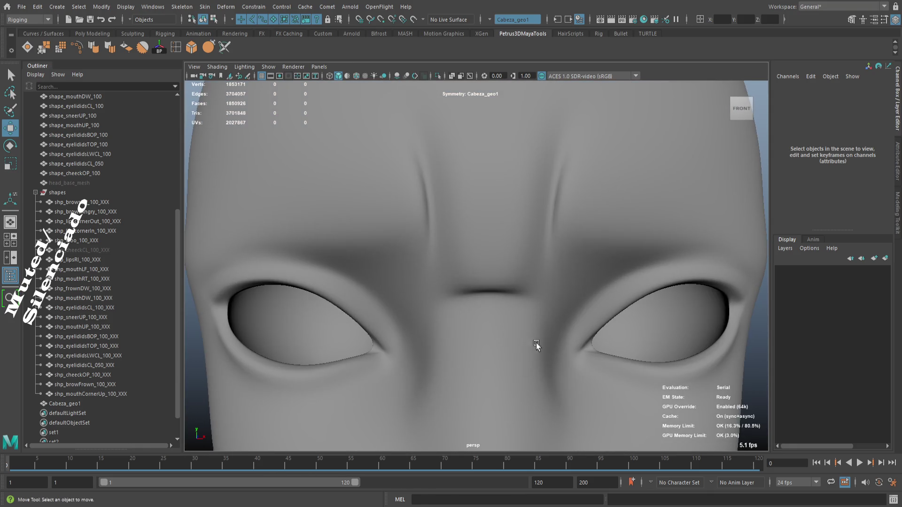
- Select the three brow-centre vertices and shift them in side view
drag(515, 330, 519, 337)
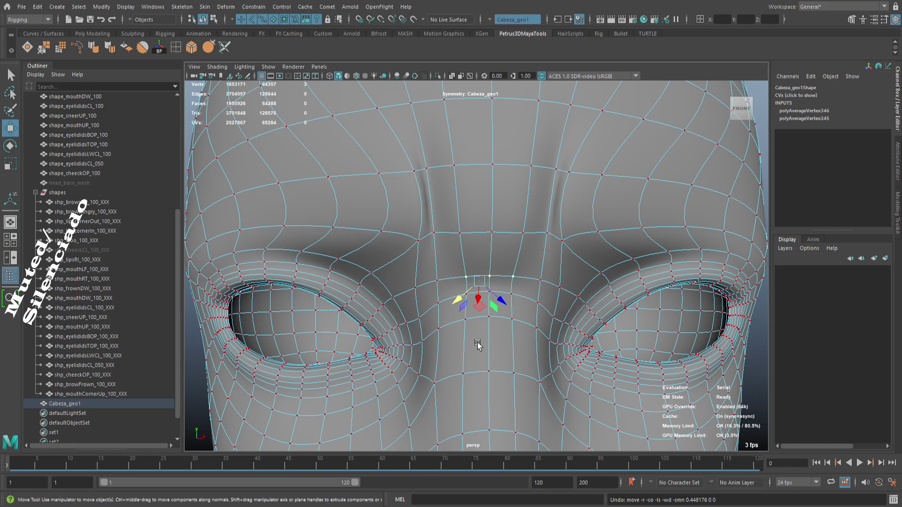
drag(489, 239, 509, 256)
drag(509, 256, 560, 324)
drag(560, 324, 551, 352)
drag(525, 351, 527, 296)
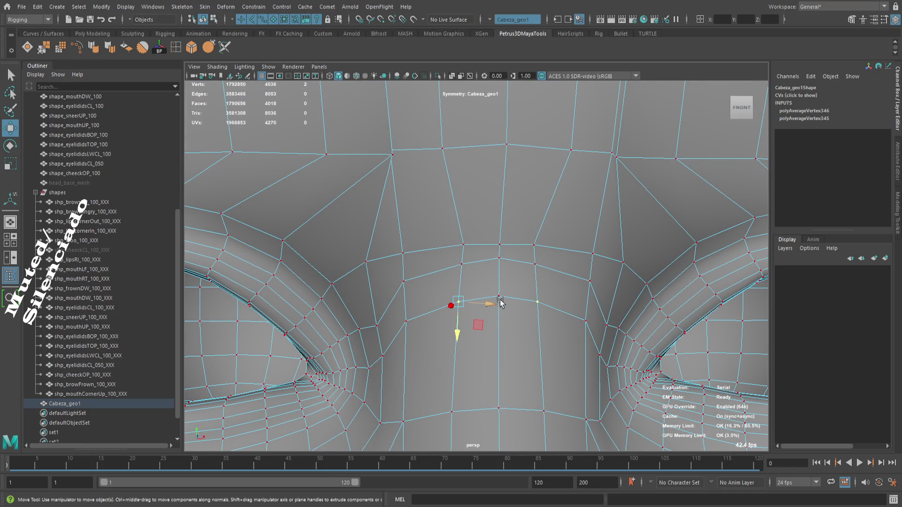
drag(512, 309, 534, 306)
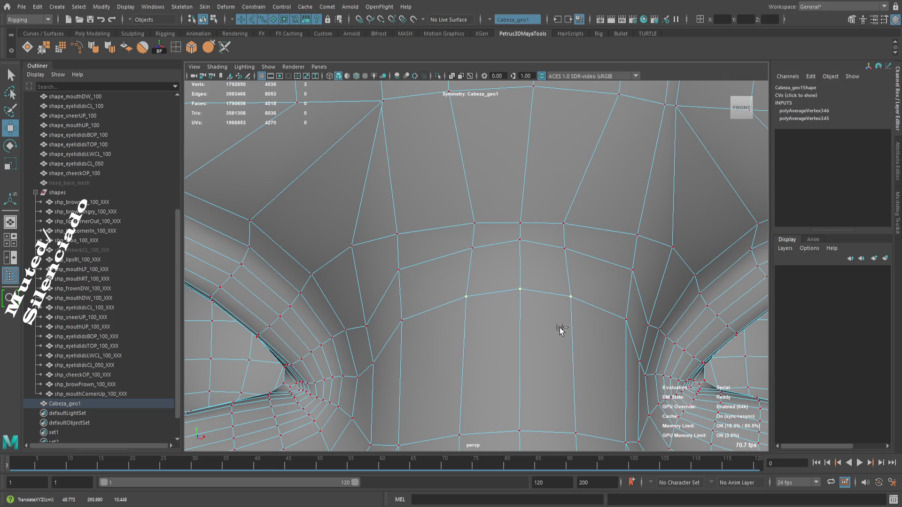
drag(569, 324, 564, 338)
drag(544, 342, 559, 337)
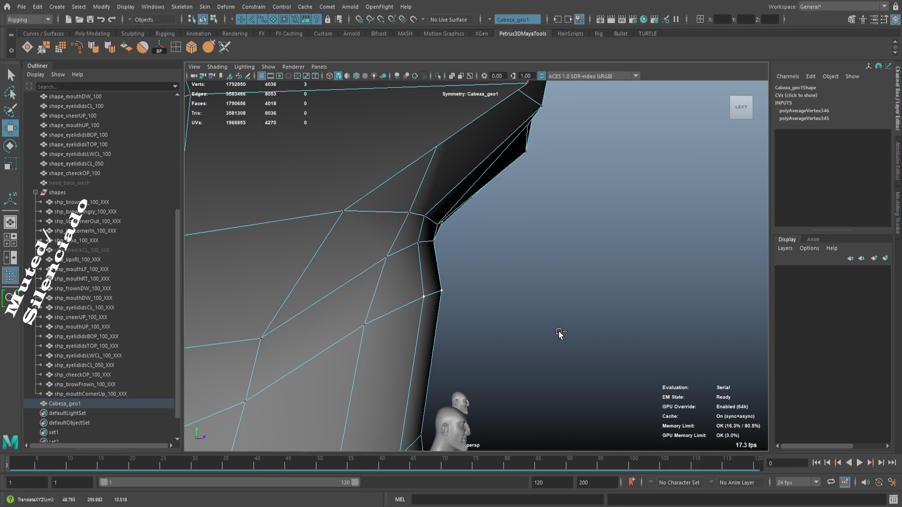
- Check the brow crease in smooth preview, then return to cage display
key(3)
drag(560, 334, 492, 353)
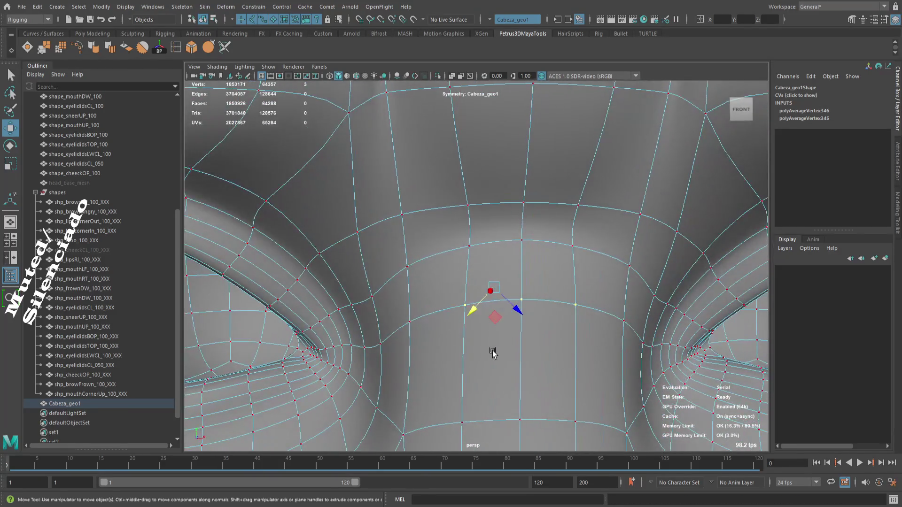
drag(492, 353, 479, 288)
drag(479, 288, 553, 285)
key(1)
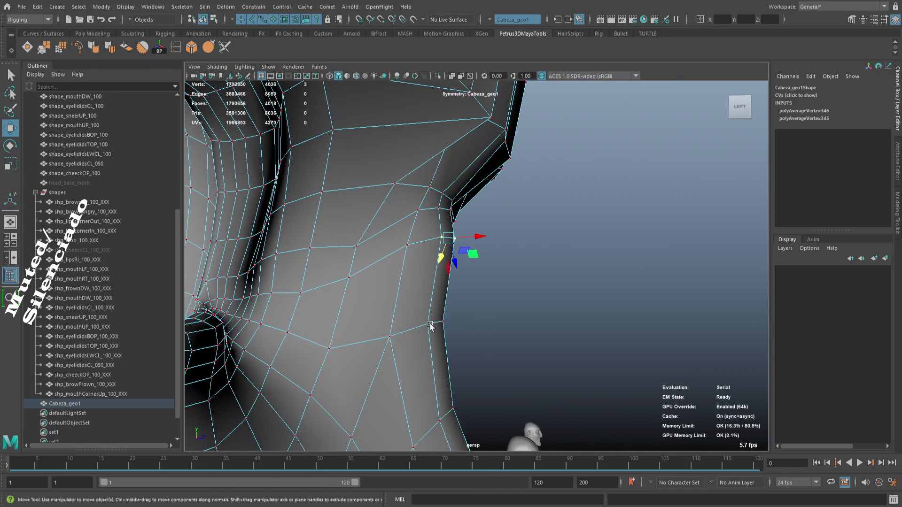
- Refine the nose-bridge vertices in profile view, then clear the selection
drag(434, 328, 408, 336)
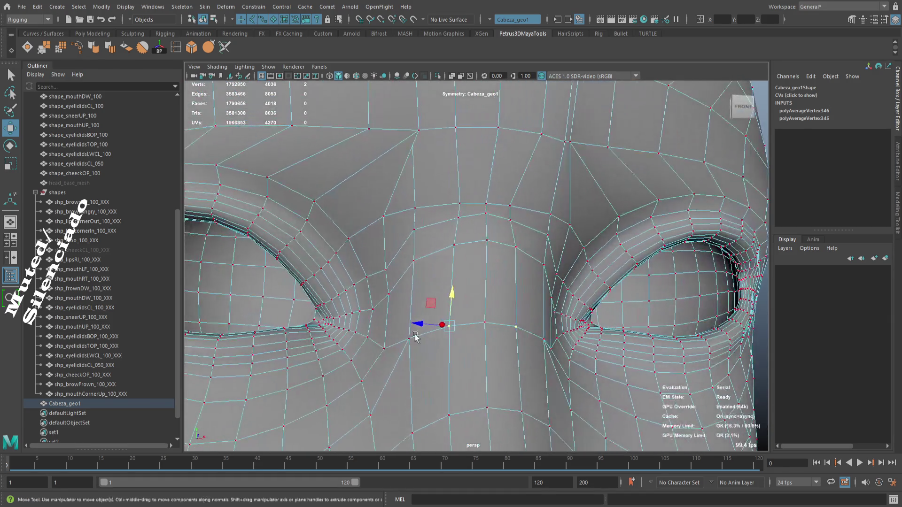
drag(507, 366, 619, 361)
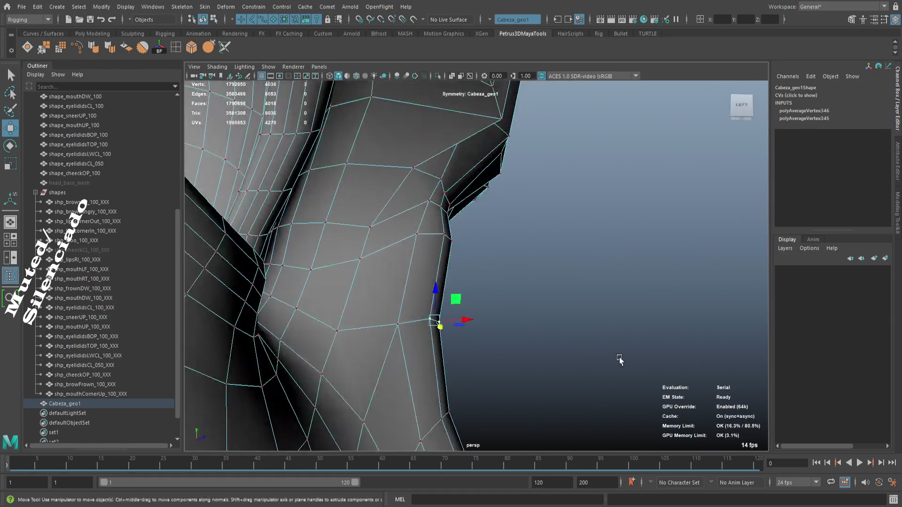
drag(554, 360, 558, 358)
key(ctrl+z)
drag(539, 316, 408, 285)
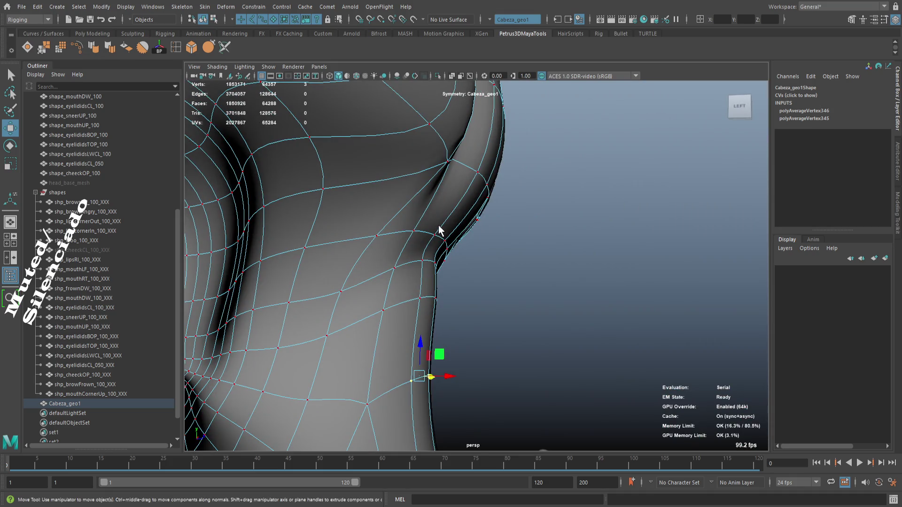
click(519, 312)
drag(519, 312, 481, 335)
scroll(down, 3)
scroll(down, 3)
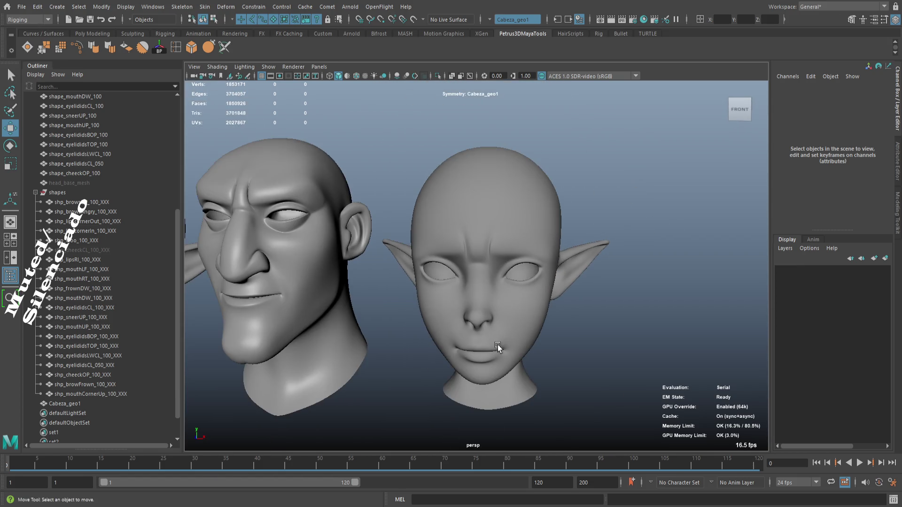
- Select two brow vertices on Cabeza_geo1 and nudge them slightly downward
scroll(up, 3)
scroll(up, 3)
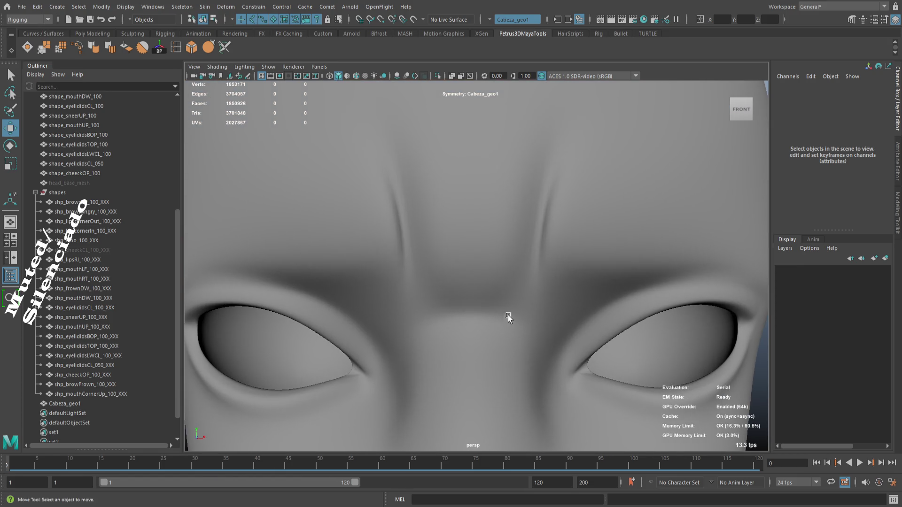
click(483, 298)
drag(483, 298, 489, 312)
scroll(up, 3)
drag(488, 279, 496, 320)
key(F9)
click(487, 256)
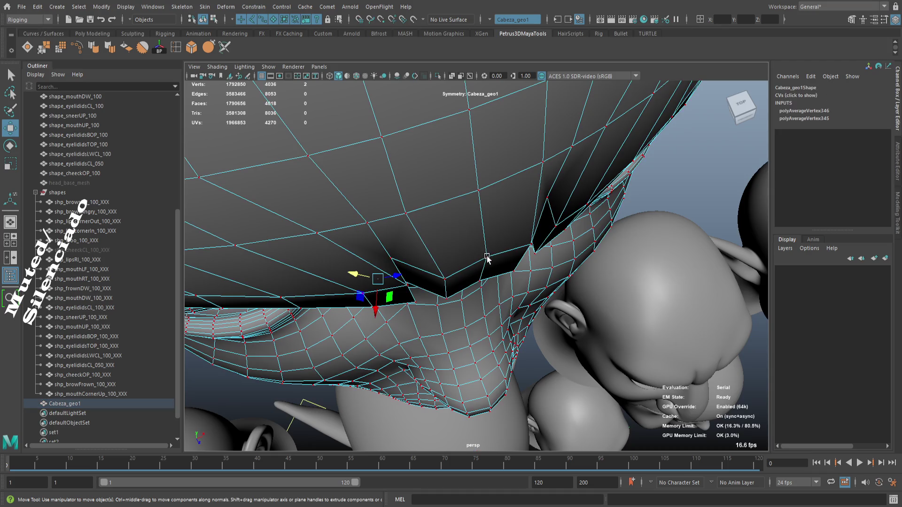
key(f)
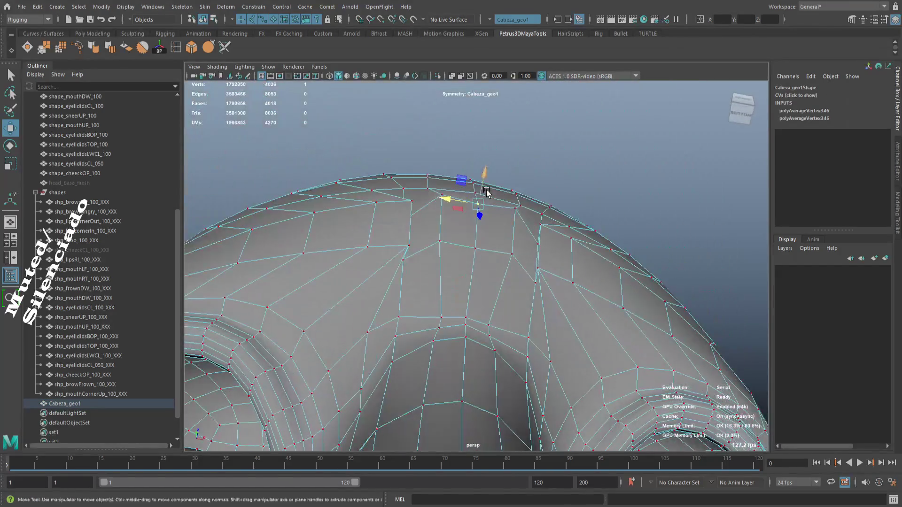
scroll(down, 3)
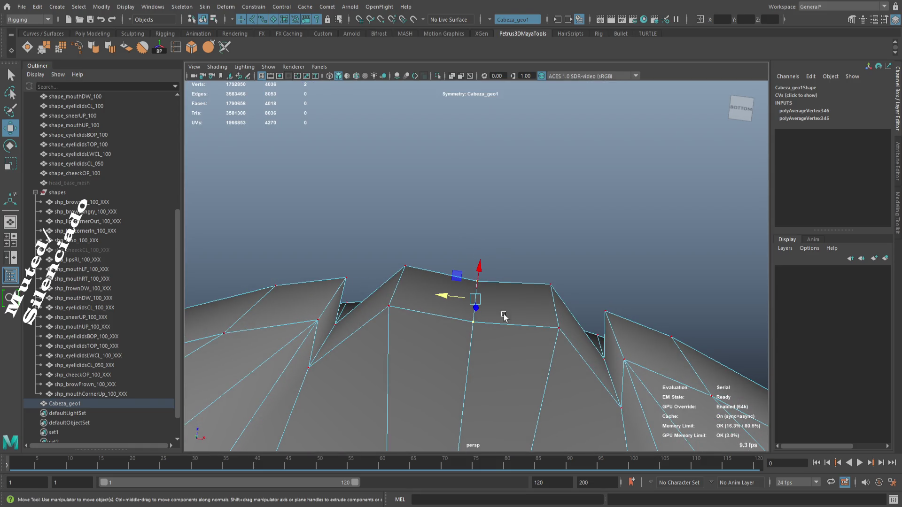
drag(538, 313, 527, 317)
key(f)
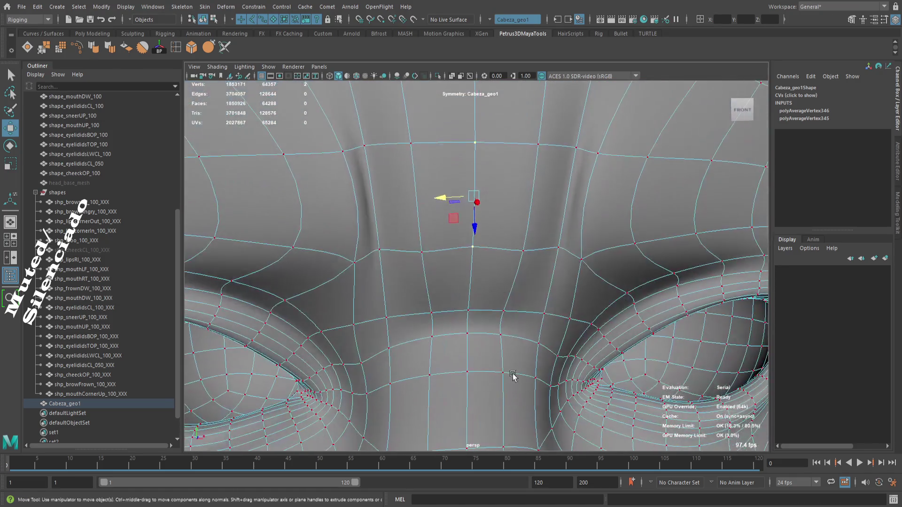
- From a front view of the brow, add another brow vertex to the selection
scroll(down, 3)
drag(483, 281, 495, 195)
scroll(up, 3)
drag(559, 287, 554, 284)
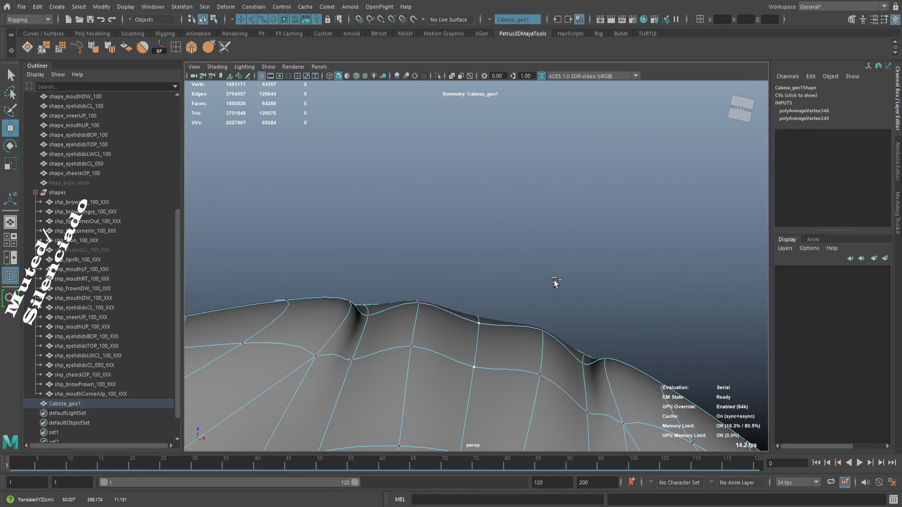
drag(555, 281, 532, 333)
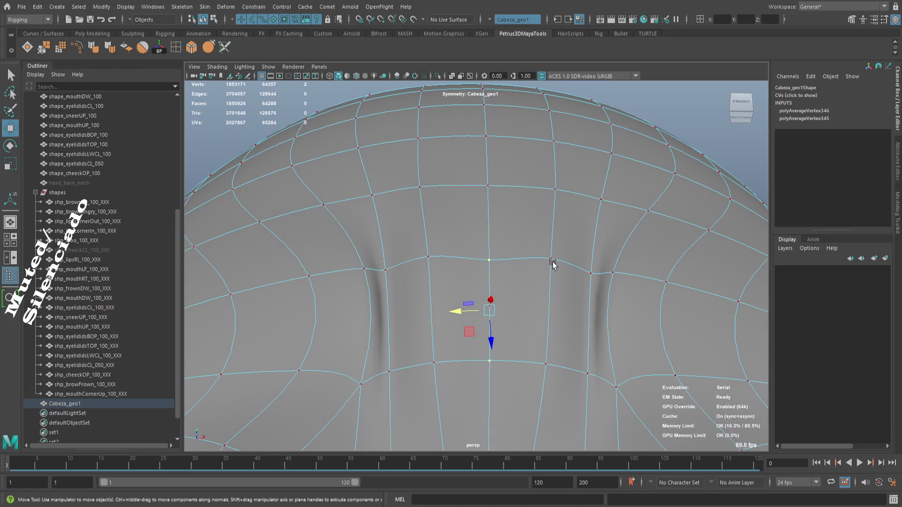
click(546, 364)
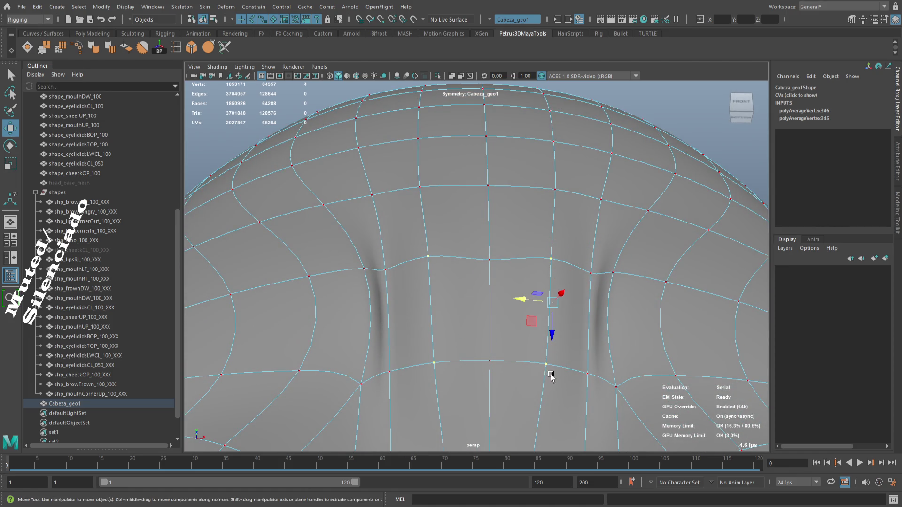
drag(547, 372, 555, 332)
drag(567, 372, 567, 382)
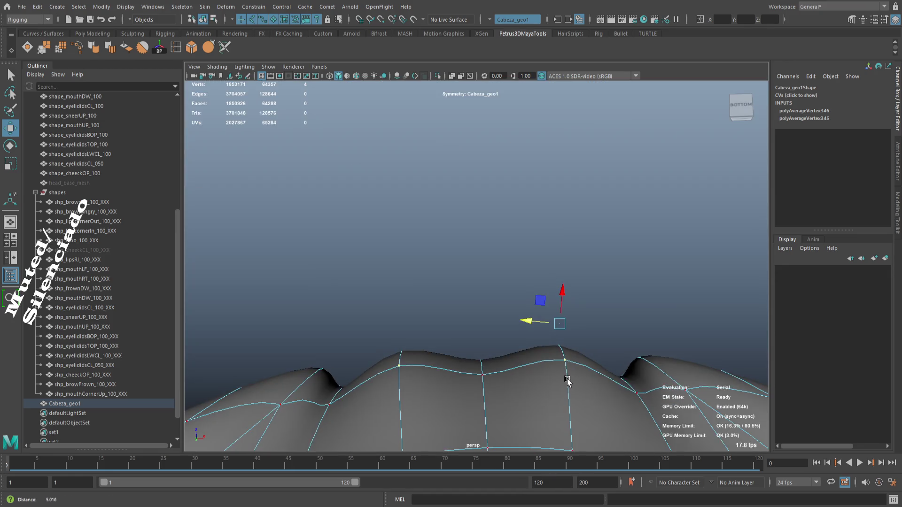
- Scale the brow vertices together along Z to about 0.387, then exit vertex mode and deselect
key(r)
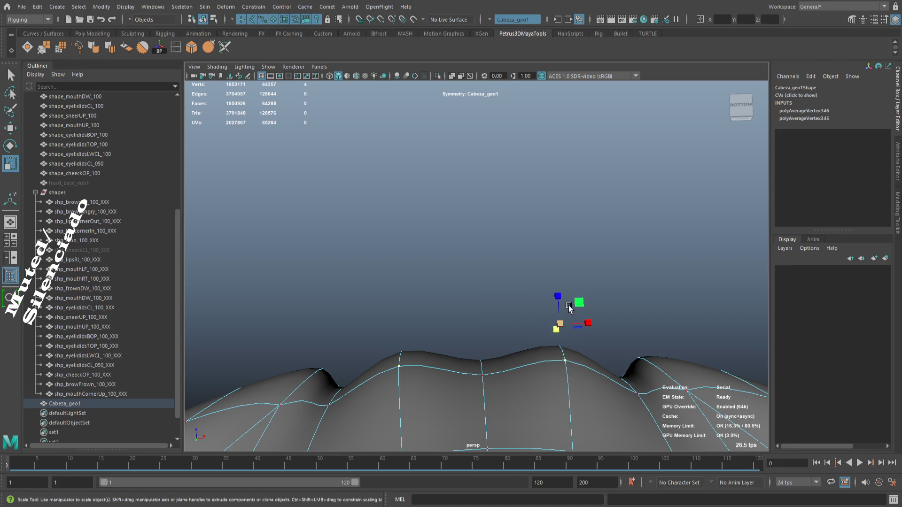
drag(559, 297, 559, 343)
drag(559, 343, 457, 229)
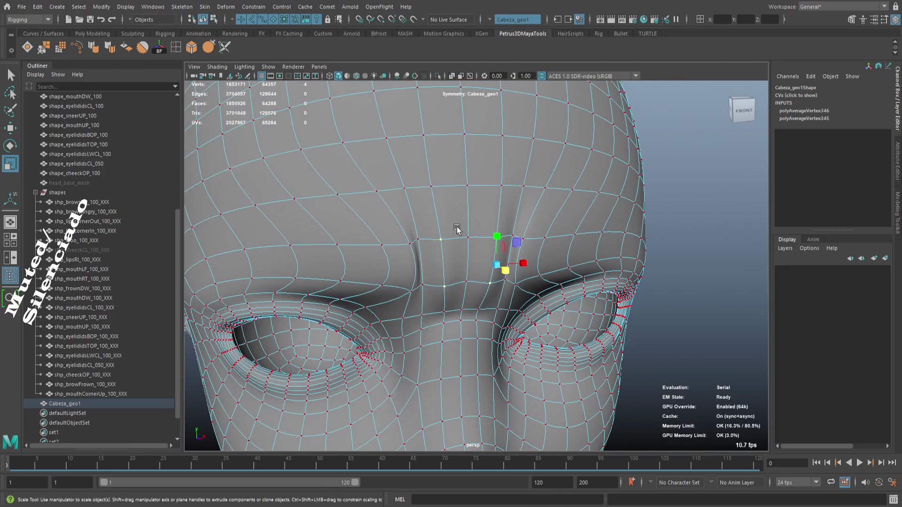
key(F8)
scroll(down, 3)
click(656, 322)
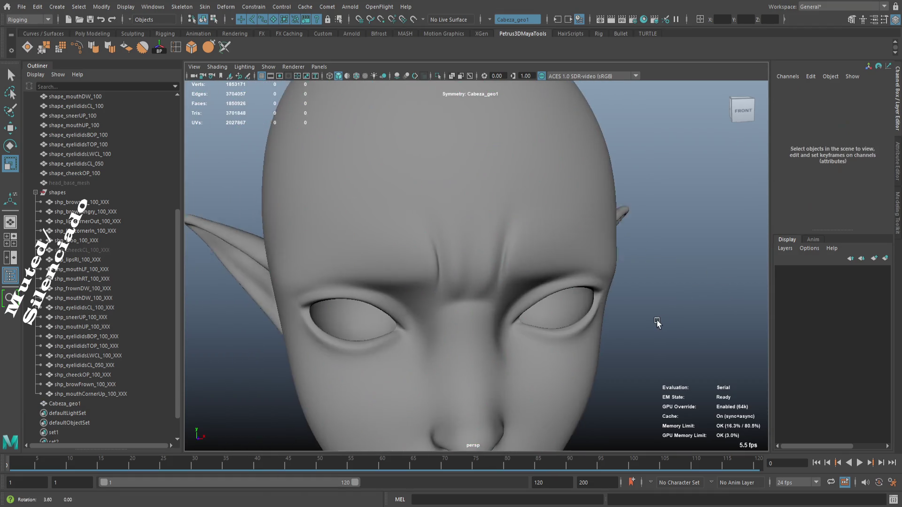
scroll(down, 3)
drag(638, 323, 620, 315)
scroll(up, 3)
drag(543, 309, 548, 317)
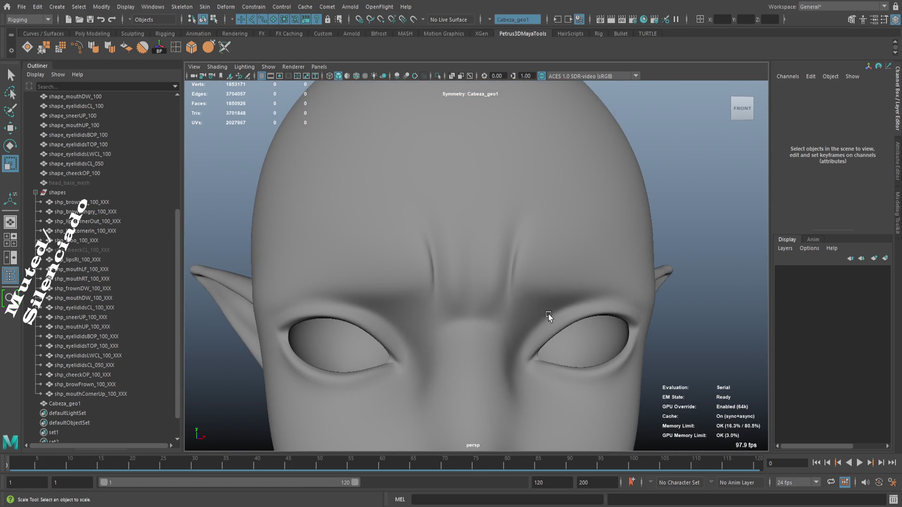
scroll(down, 3)
scroll(down, 3)
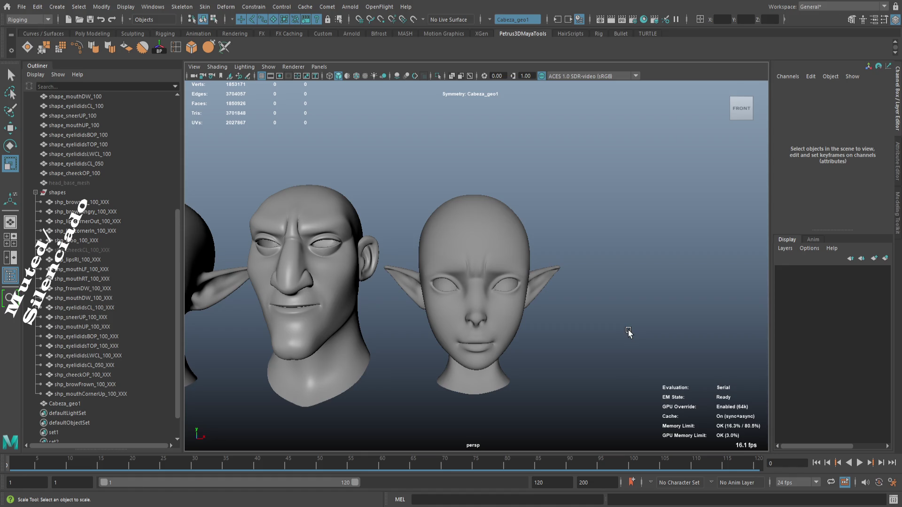
scroll(up, 3)
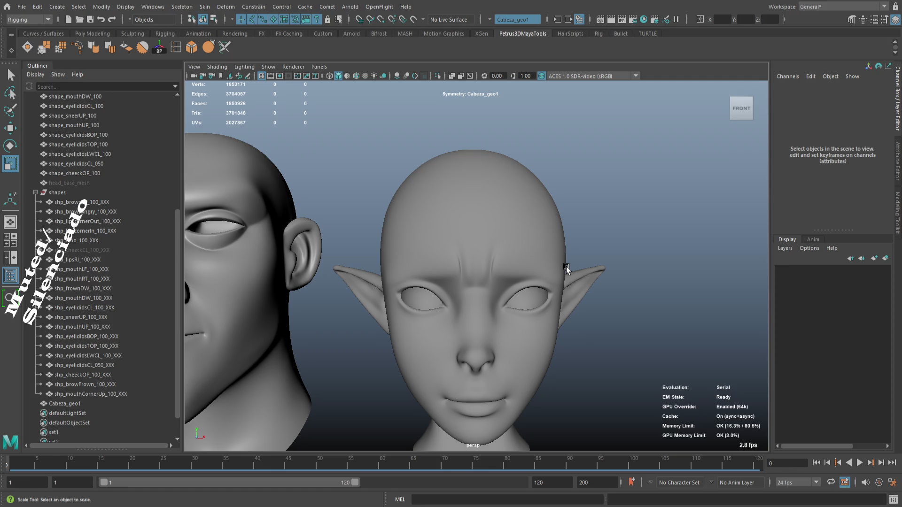
scroll(up, 3)
drag(468, 252, 467, 255)
scroll(down, 3)
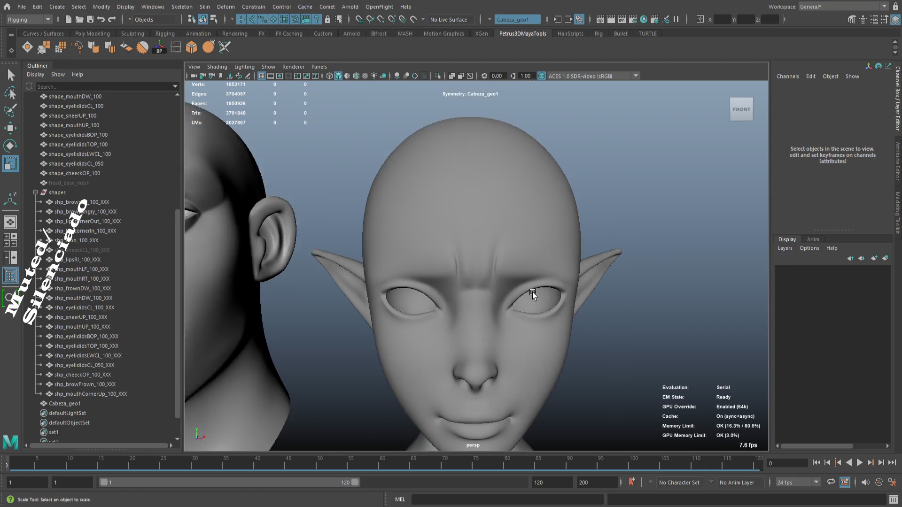
click(534, 291)
key(f)
scroll(up, 3)
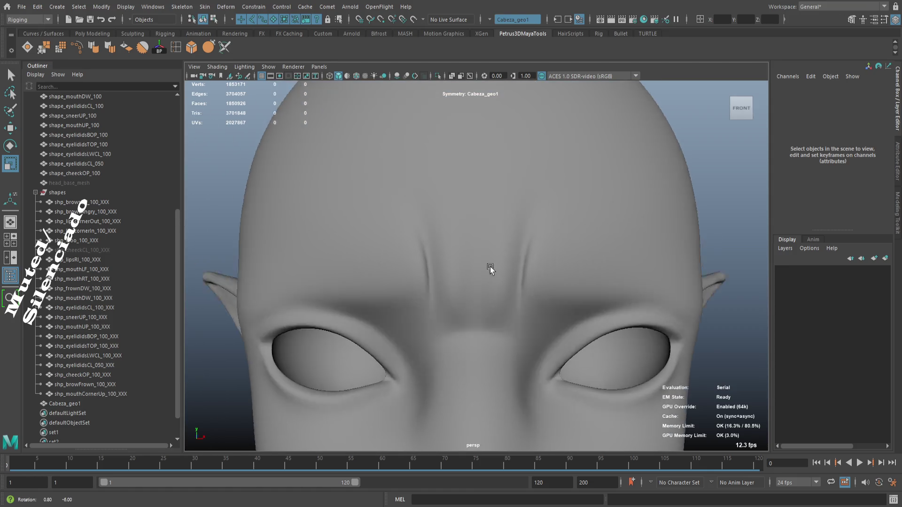
drag(488, 259, 513, 234)
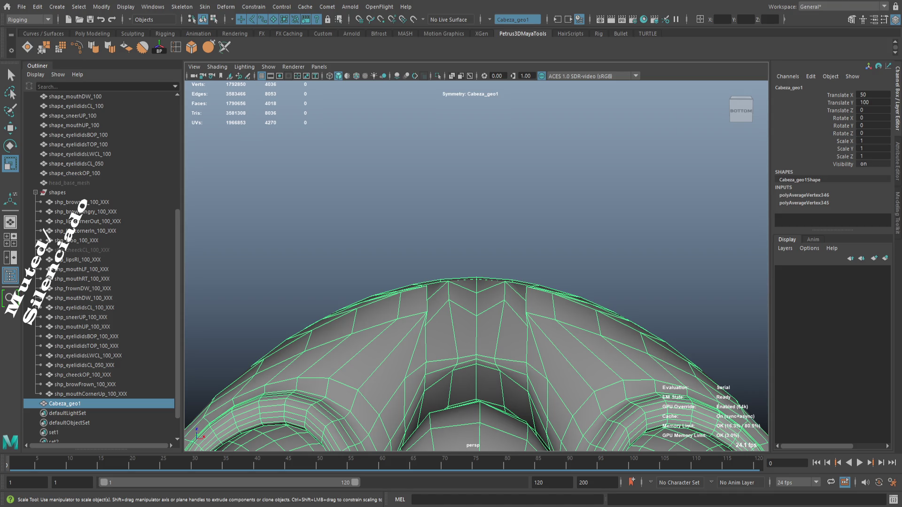
- Slide a forehead vertex slightly left, undoing one unwanted move
drag(502, 291, 493, 264)
drag(493, 265, 551, 345)
key(F9)
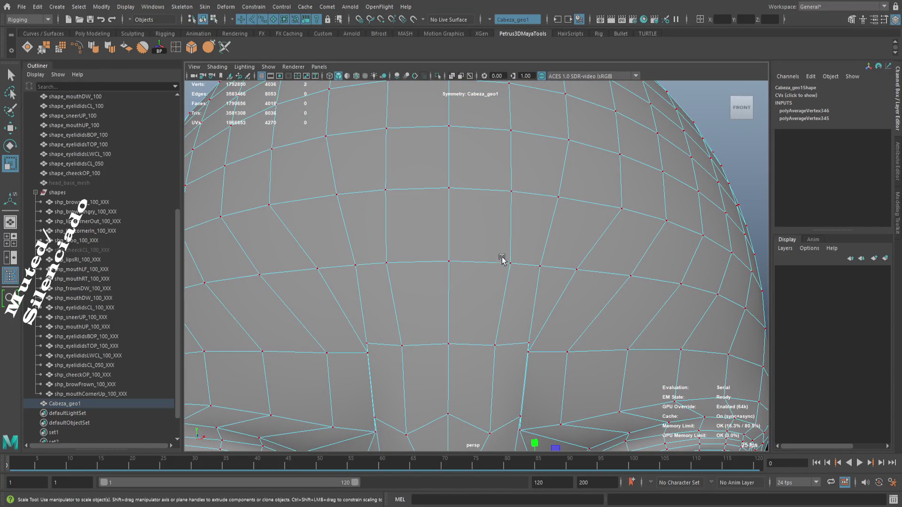
click(512, 266)
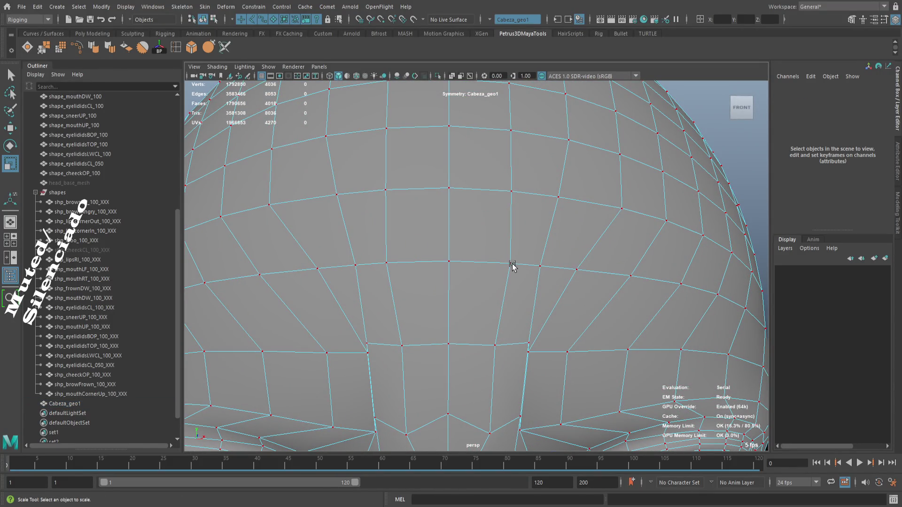
click(511, 264)
key(w)
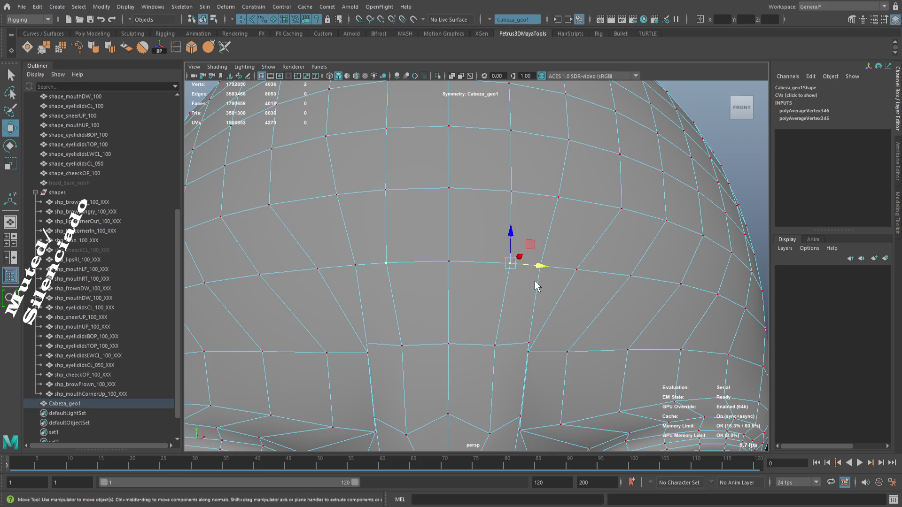
drag(536, 269, 533, 269)
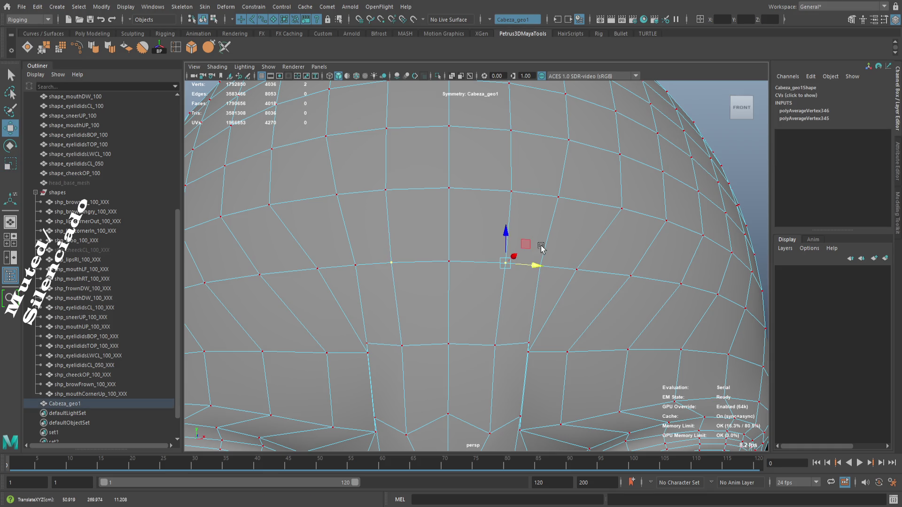
scroll(down, 3)
scroll(up, 3)
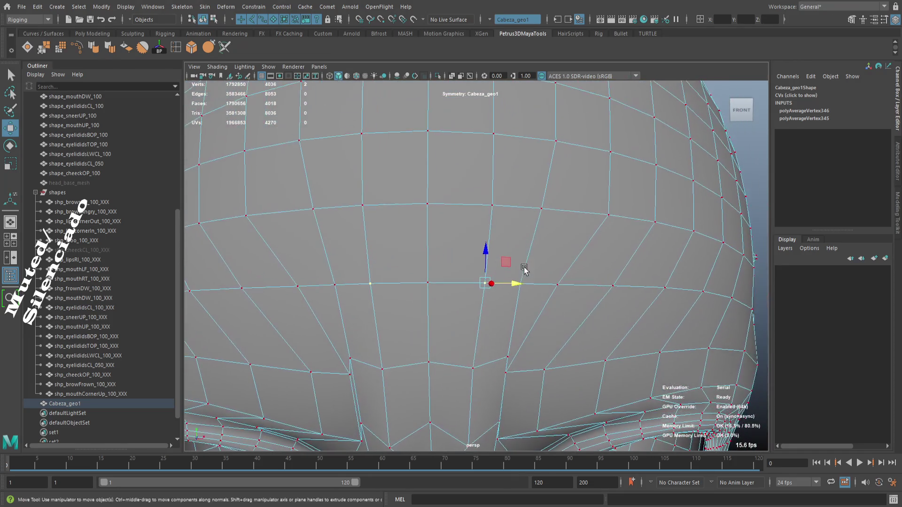
scroll(down, 3)
scroll(up, 3)
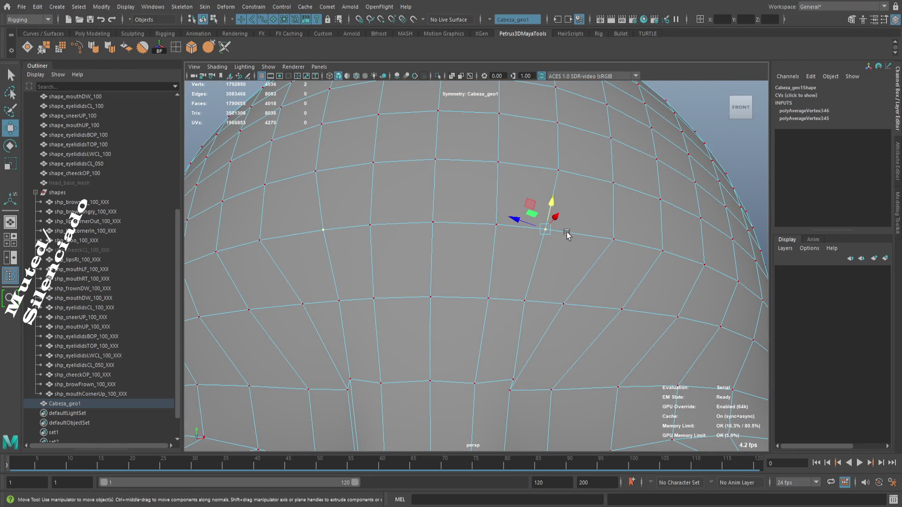
drag(539, 227, 535, 227)
key(ctrl+z)
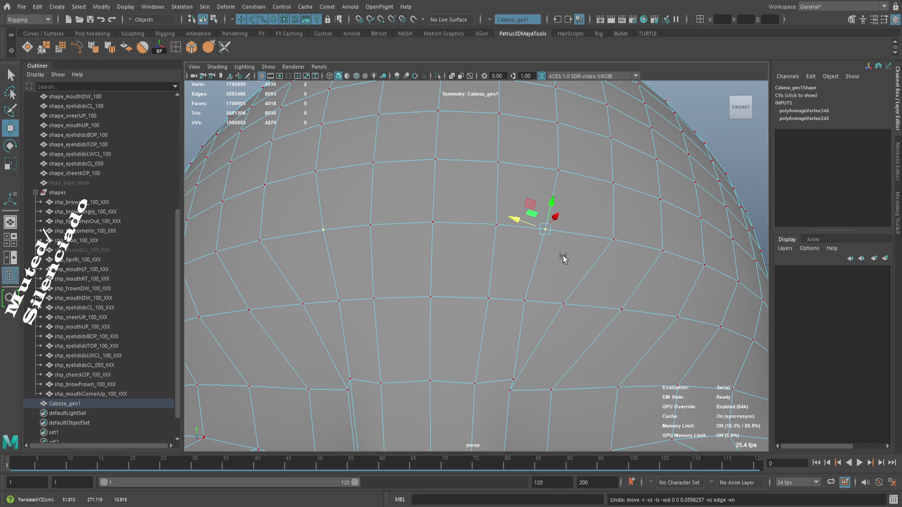
- Slide three forehead vertices left along world X to even out the lines
key(w)
drag(574, 232, 569, 231)
click(613, 241)
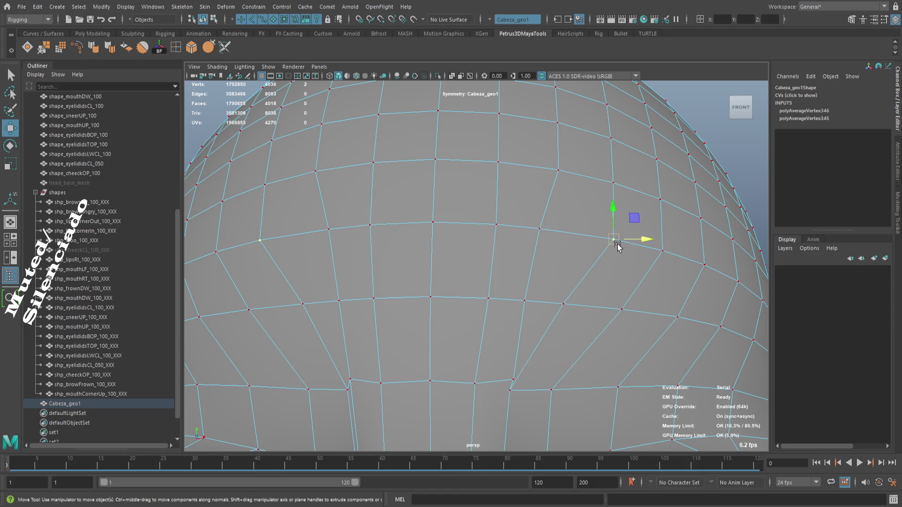
drag(638, 241, 529, 241)
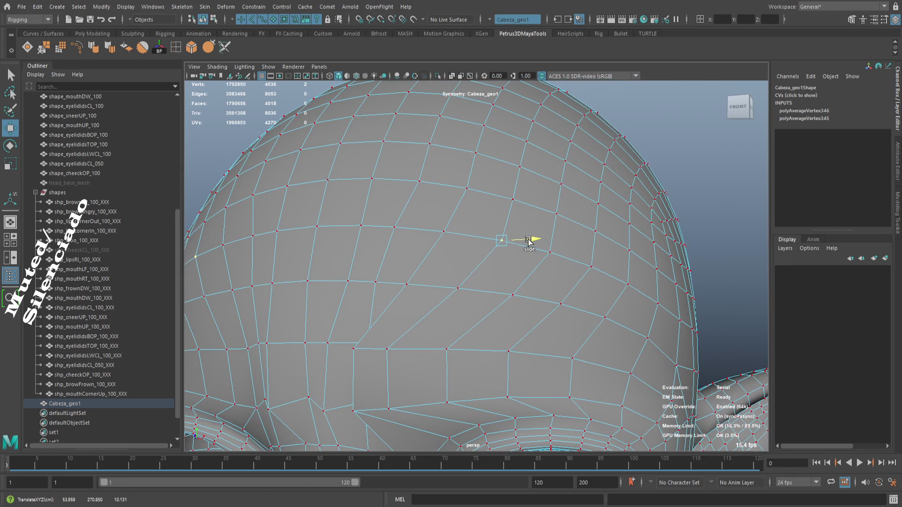
click(550, 252)
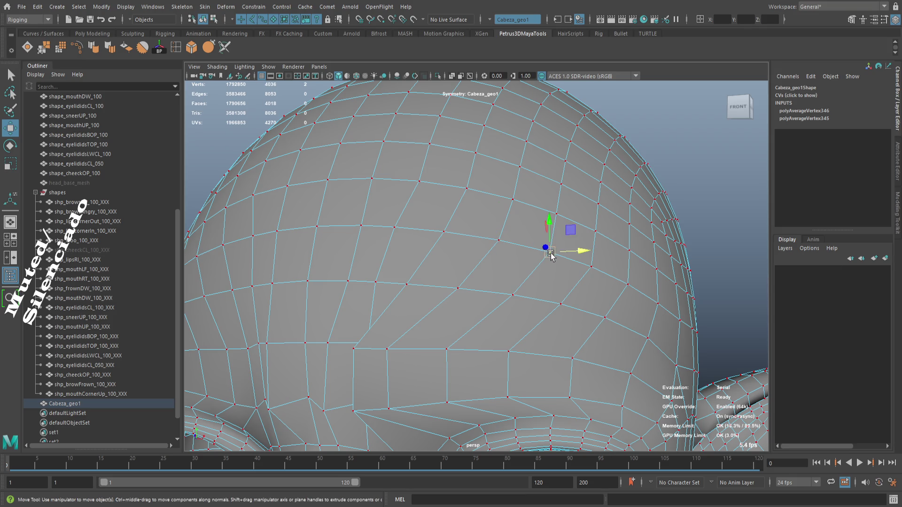
drag(573, 252, 605, 273)
scroll(down, 3)
scroll(up, 3)
scroll(down, 3)
- Check the face from the front, return to object mode and clear the selection
drag(463, 256, 447, 239)
scroll(down, 3)
scroll(up, 3)
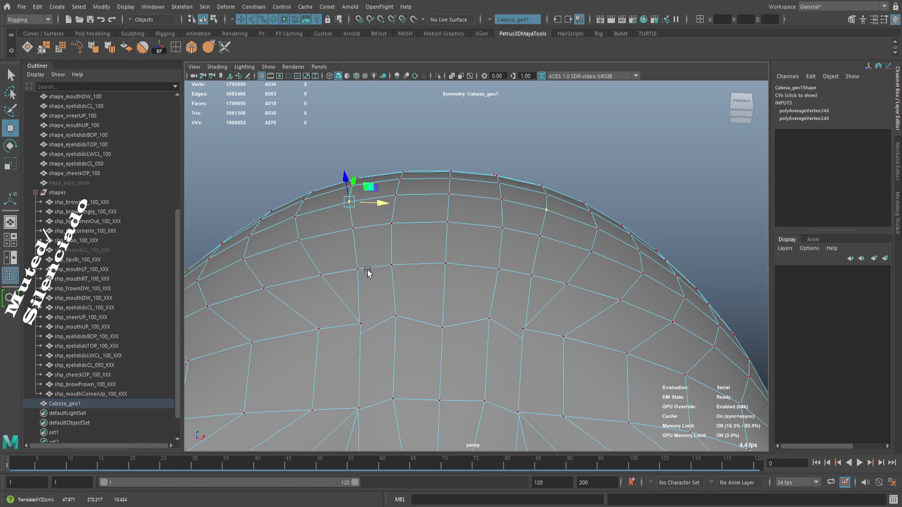
scroll(down, 3)
drag(482, 306, 464, 190)
key(F8)
click(587, 188)
key(z)
click(609, 193)
scroll(down, 3)
drag(548, 239, 483, 288)
scroll(up, 3)
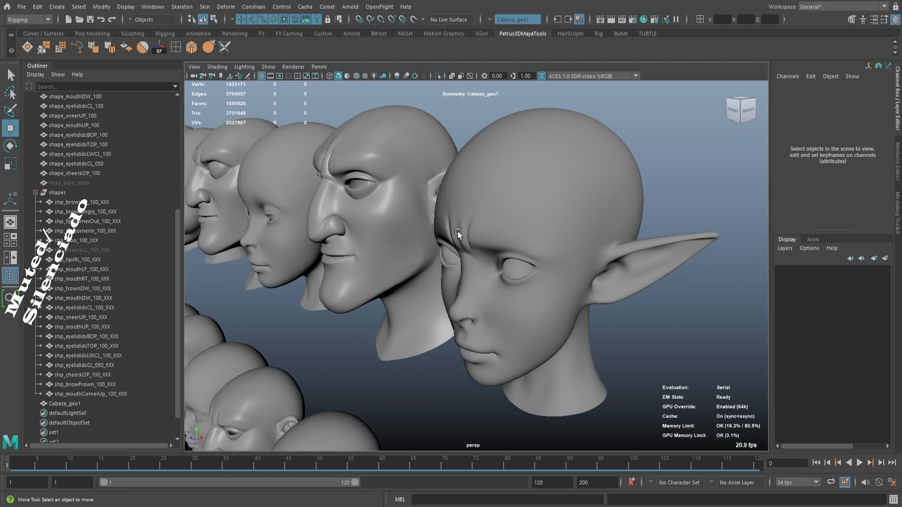
- Select Cabeza_geo1 from a front view and enable Smooth Mesh Preview with key 3
scroll(up, 3)
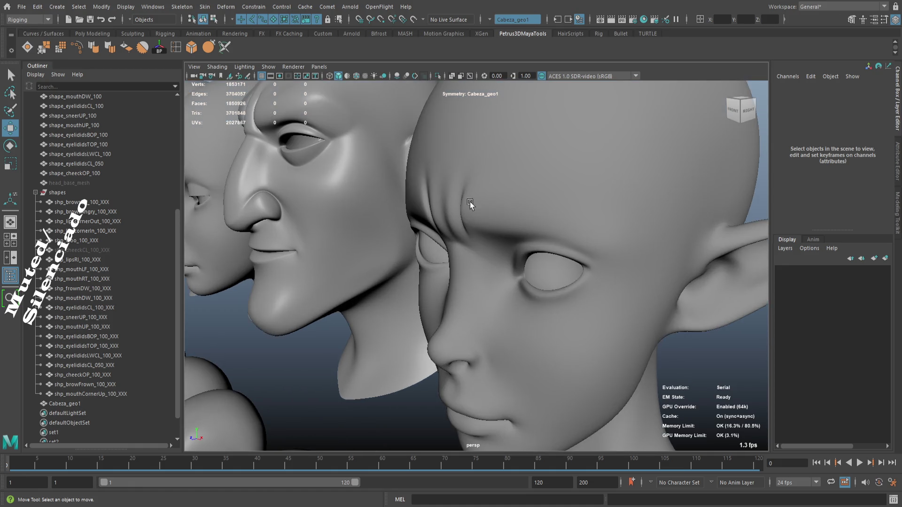
drag(456, 204, 428, 259)
click(517, 247)
key(3)
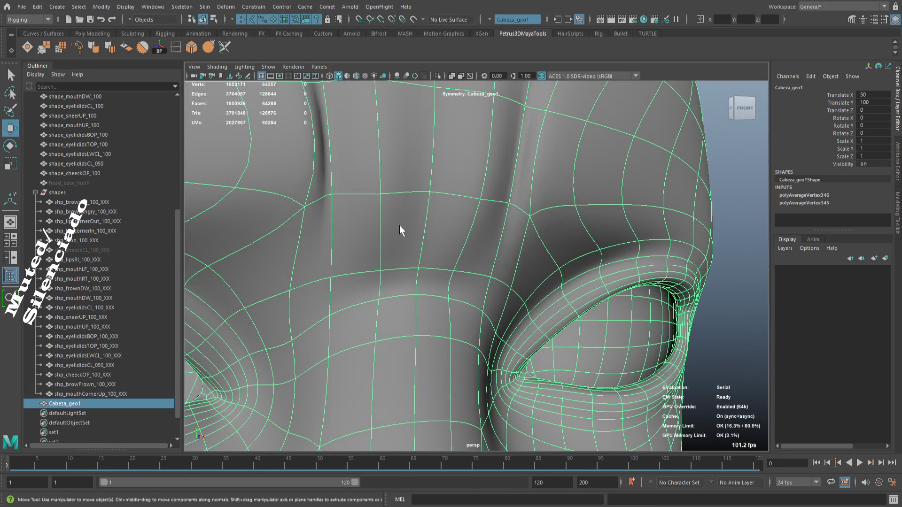
- Try nudging a brow vertex above the eye, then undo the change
key(F9)
click(449, 300)
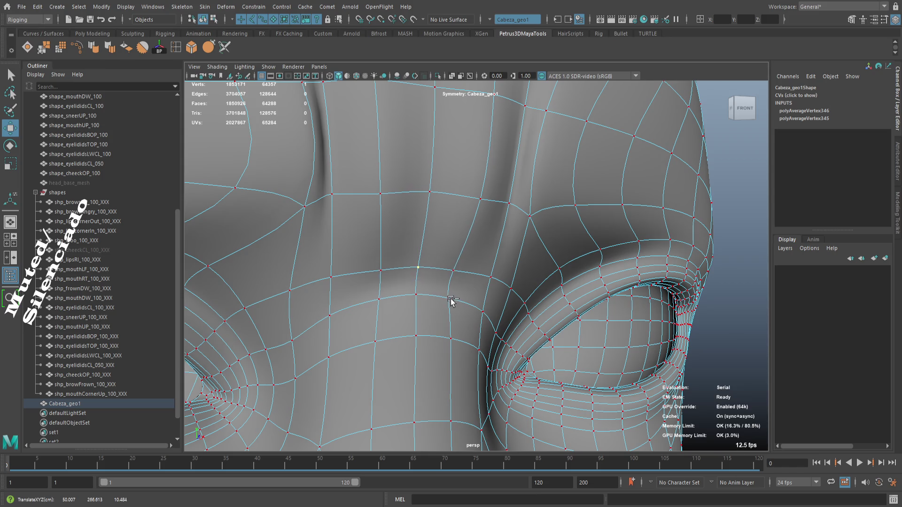
key(ctrl+z)
key(w)
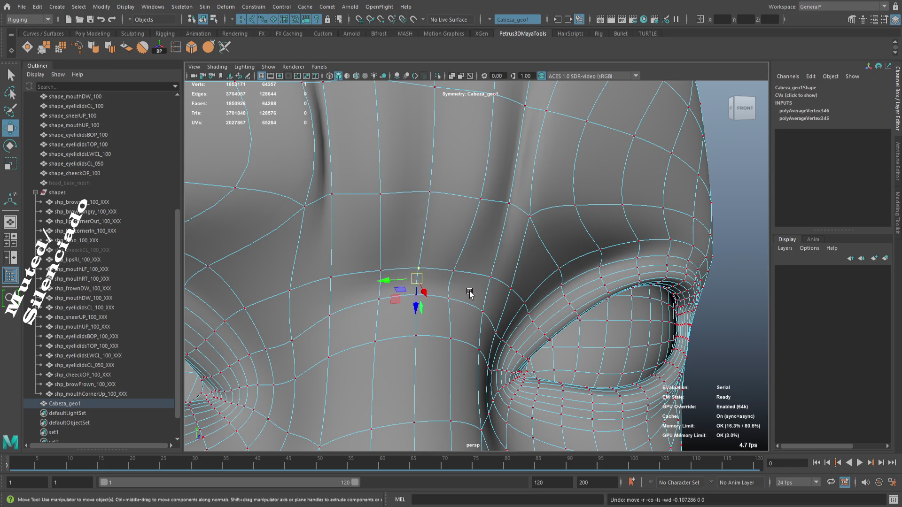
drag(467, 293, 480, 299)
key(ctrl+z)
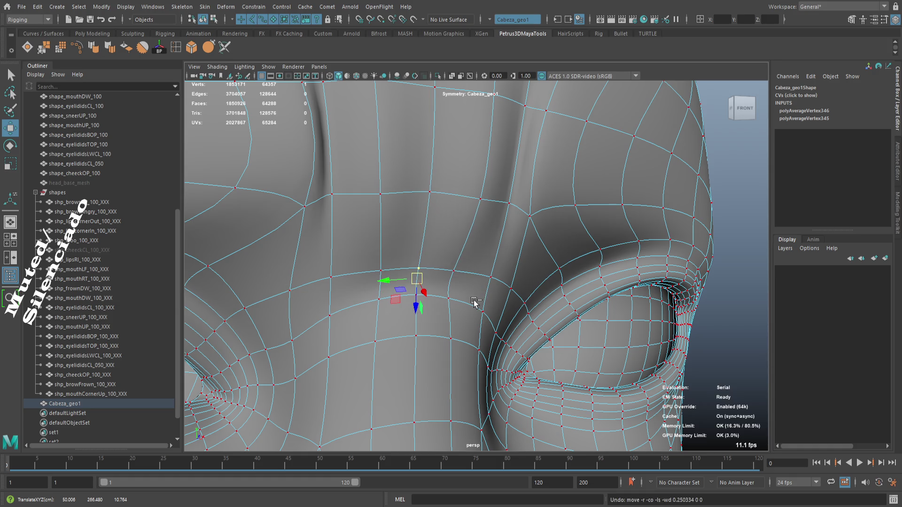
- Select the brow loop vertices above the nose bridge and slide them upward
drag(455, 292, 513, 290)
drag(503, 287, 527, 298)
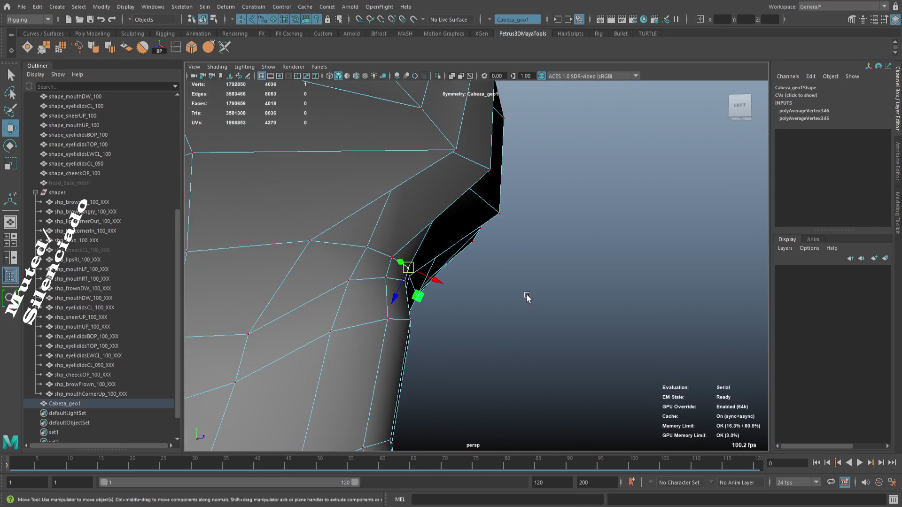
drag(493, 303, 507, 304)
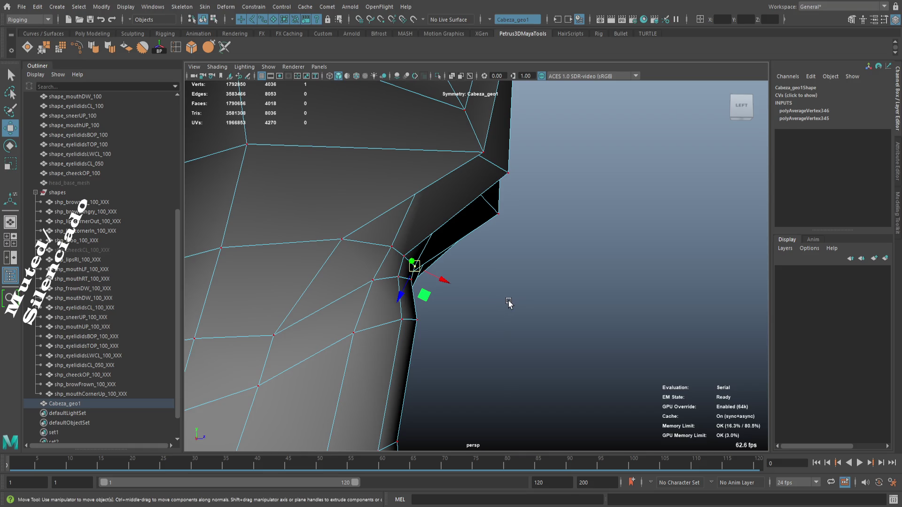
drag(514, 296, 408, 293)
drag(408, 293, 491, 288)
click(554, 305)
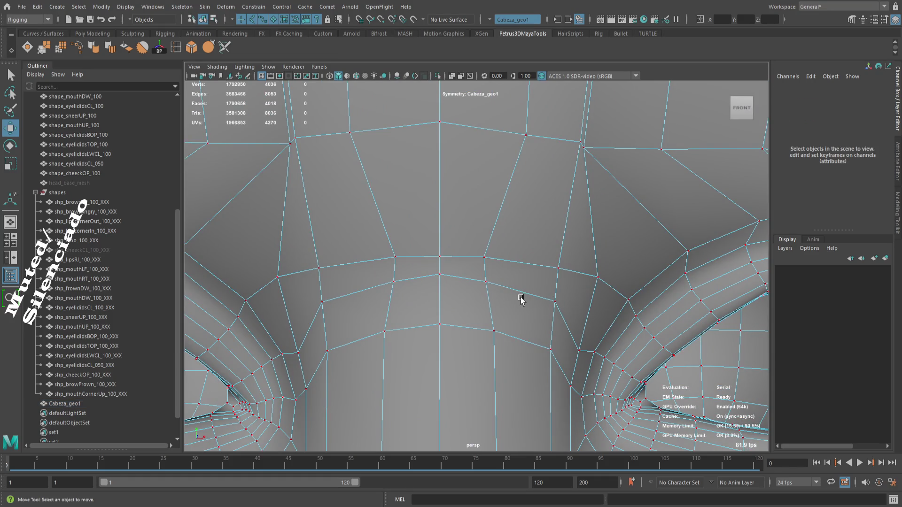
click(554, 301)
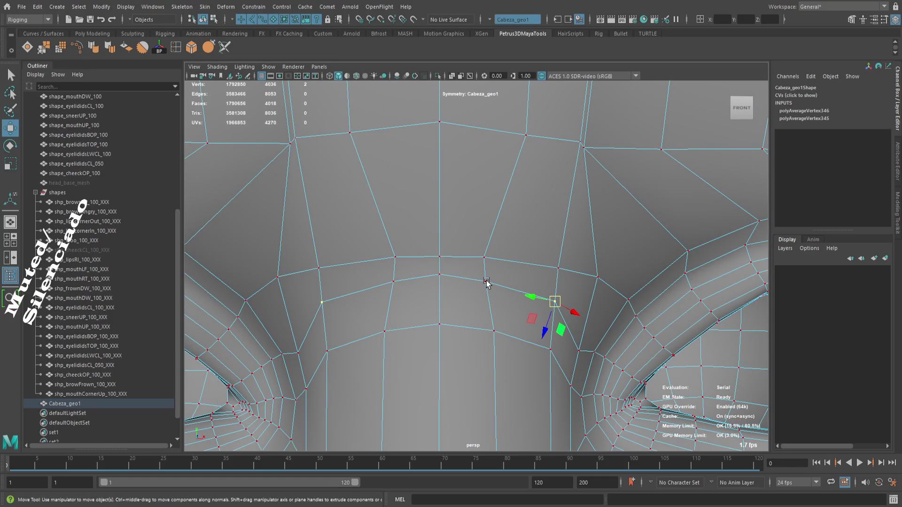
click(439, 274)
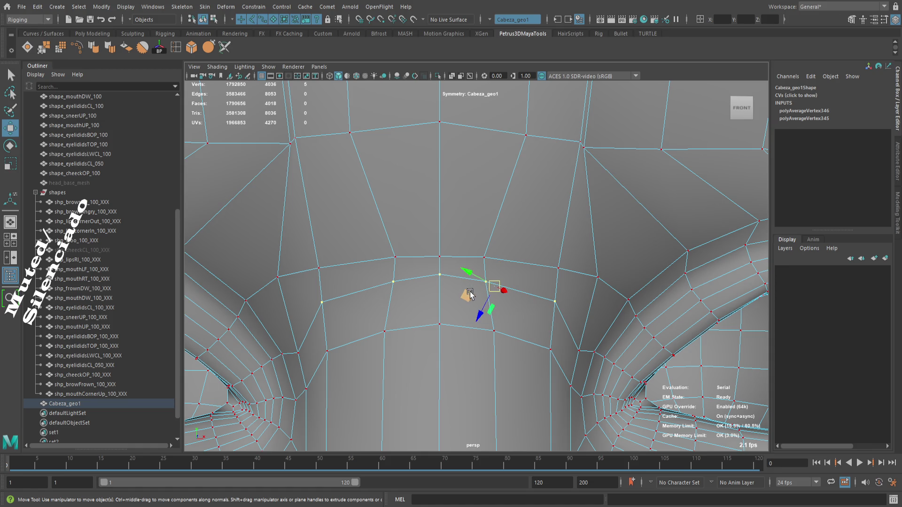
drag(497, 268, 500, 245)
drag(428, 292, 387, 299)
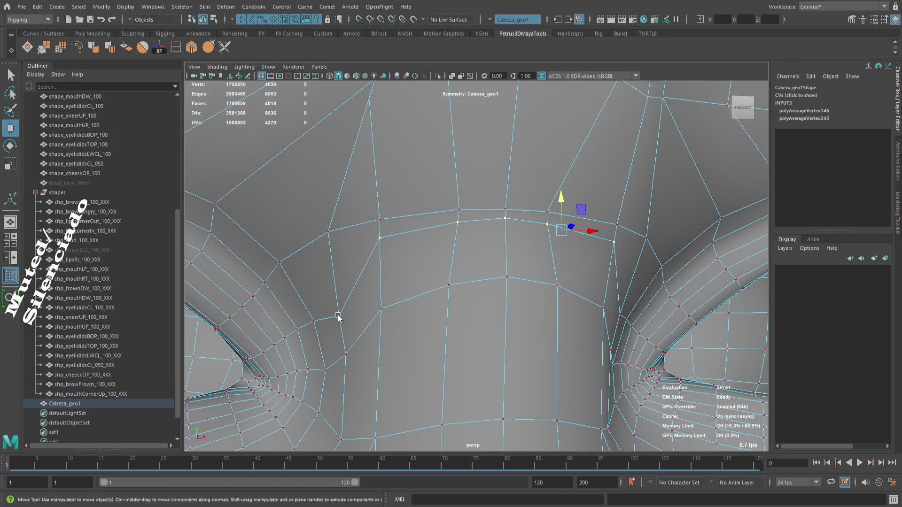
drag(339, 282, 335, 246)
- Clear the selection and orbit around the heads to compare front and side views
scroll(down, 3)
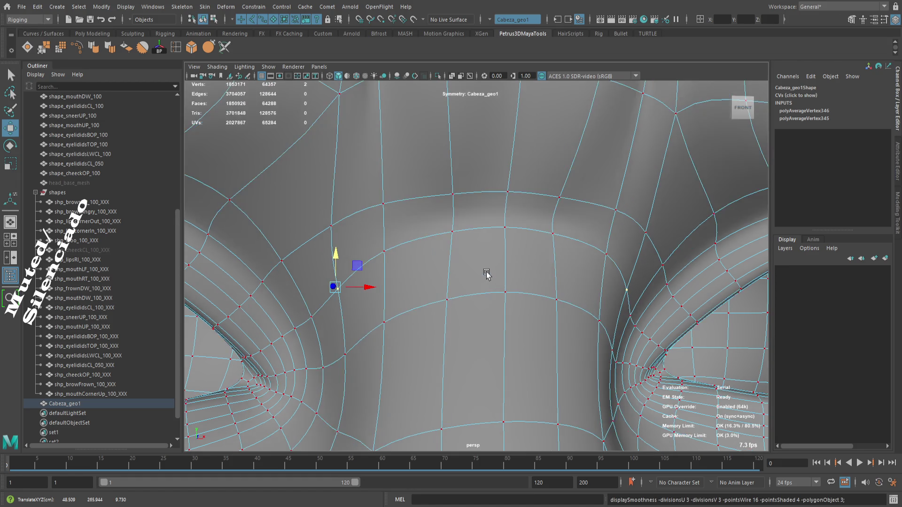
scroll(down, 3)
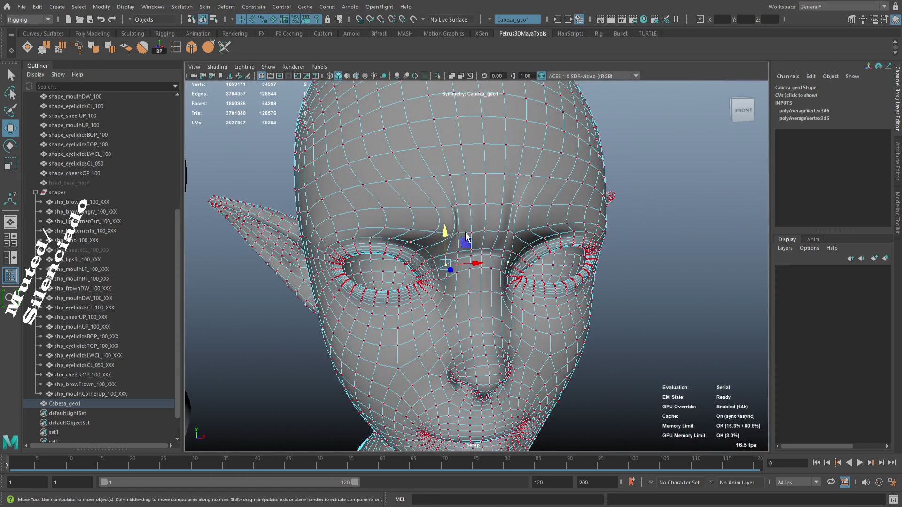
click(673, 321)
scroll(up, 3)
scroll(down, 3)
drag(604, 316, 588, 312)
scroll(down, 3)
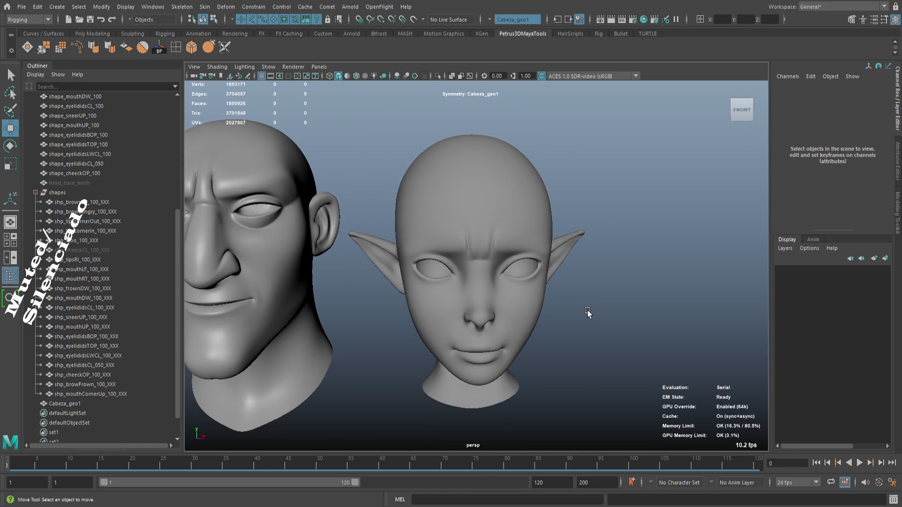
scroll(up, 3)
scroll(down, 3)
drag(508, 262, 520, 276)
scroll(up, 3)
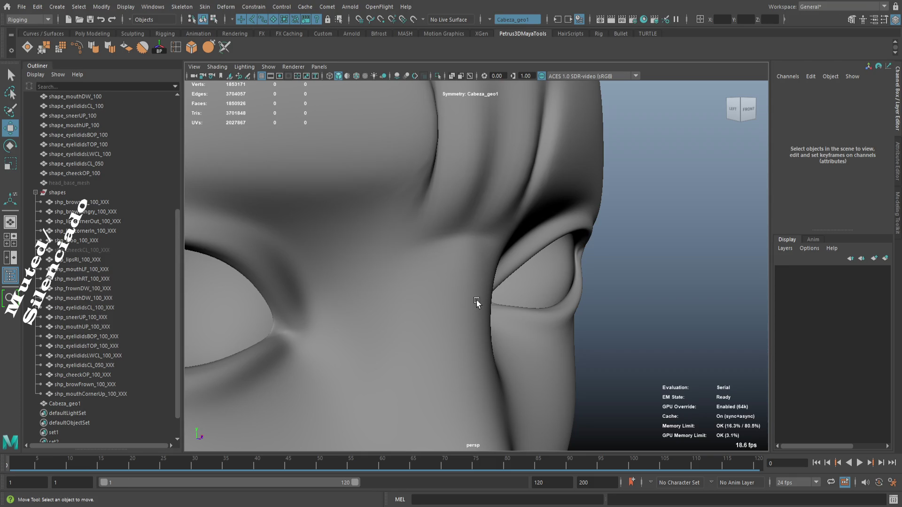
scroll(down, 3)
drag(483, 302, 502, 236)
scroll(up, 3)
- Turn off smooth preview on Cabeza_geo1 and select brow edges between the eyes
click(439, 258)
key(1)
scroll(down, 3)
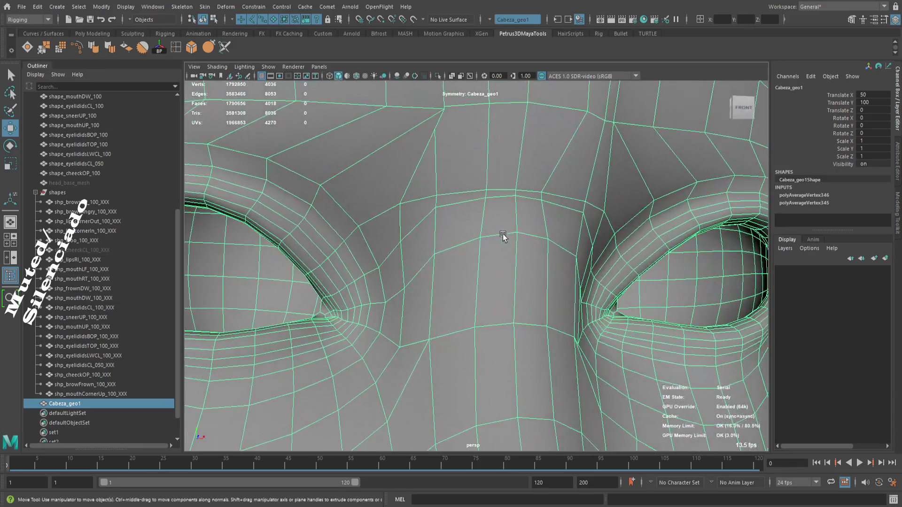
key(F10)
click(466, 251)
click(501, 239)
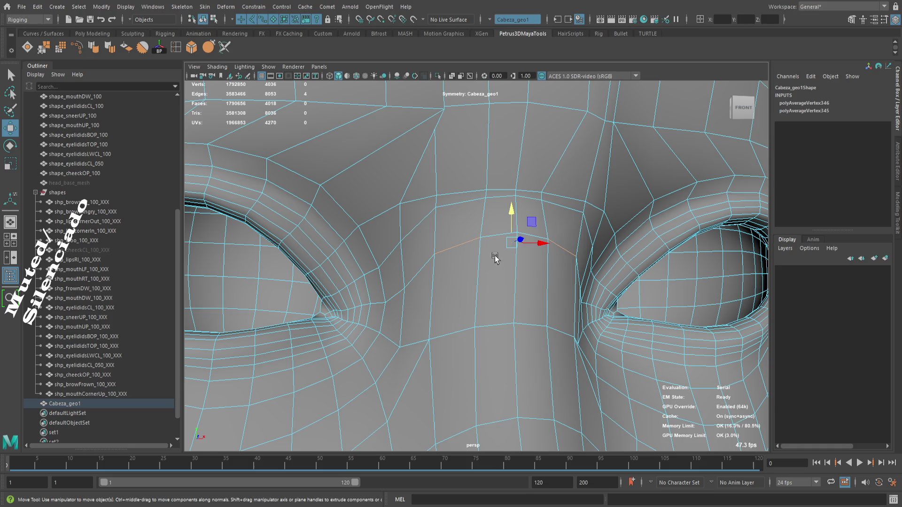
key(ctrl+z)
click(475, 244)
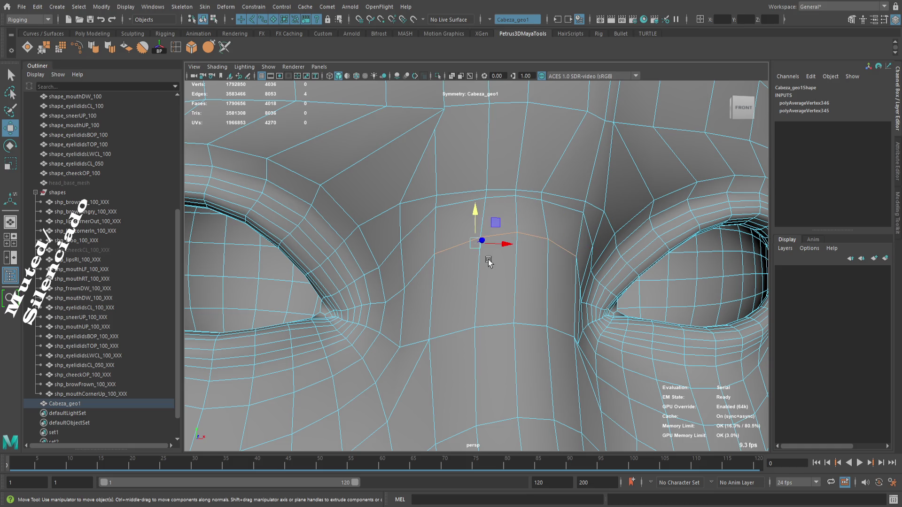
- Raise the selected brow edges, slide nearby vertices up, and return to object mode
drag(477, 226, 512, 330)
drag(509, 328, 515, 324)
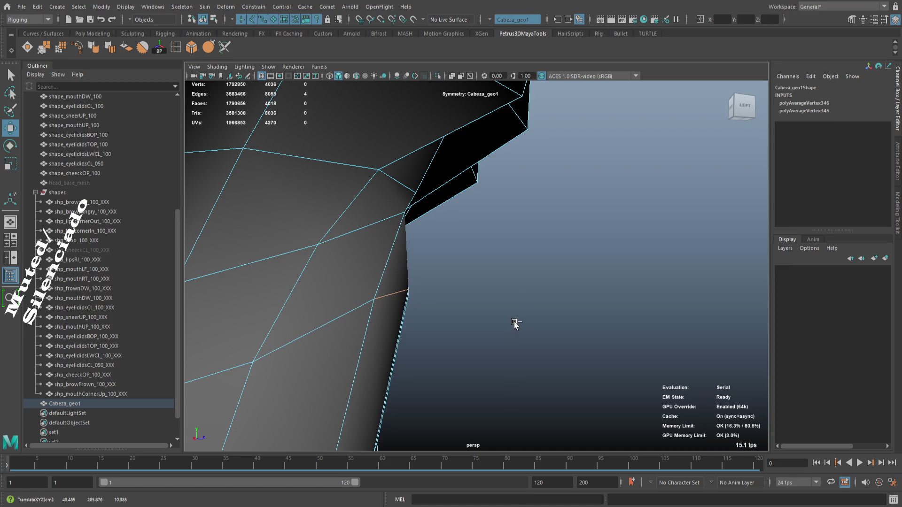
drag(398, 269, 407, 248)
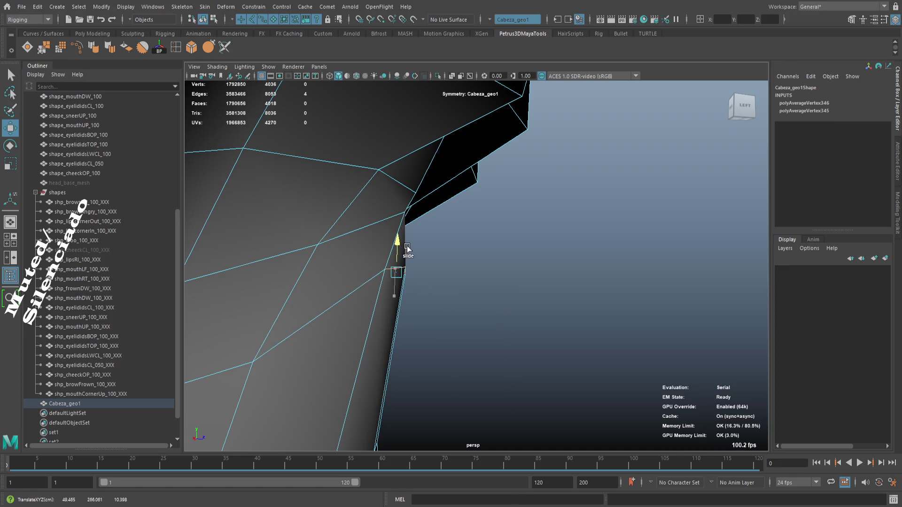
drag(463, 292, 479, 309)
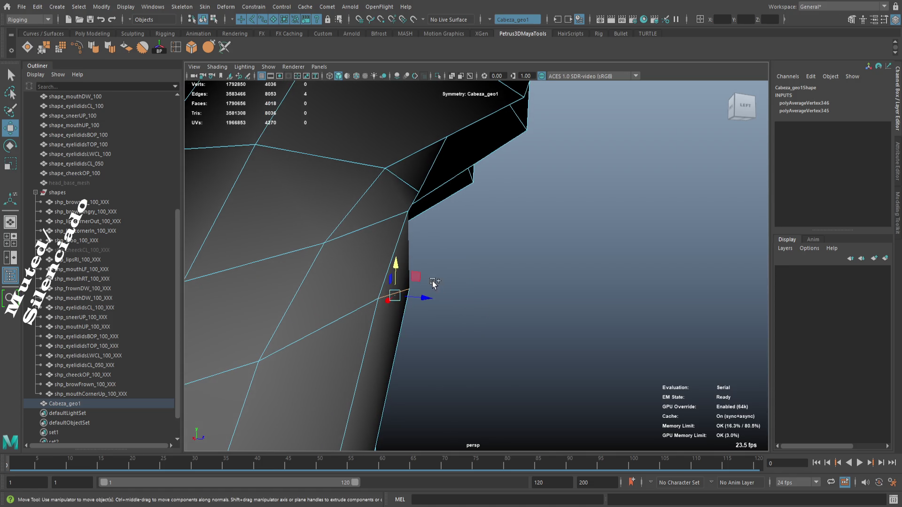
drag(432, 281, 420, 238)
drag(441, 276, 562, 368)
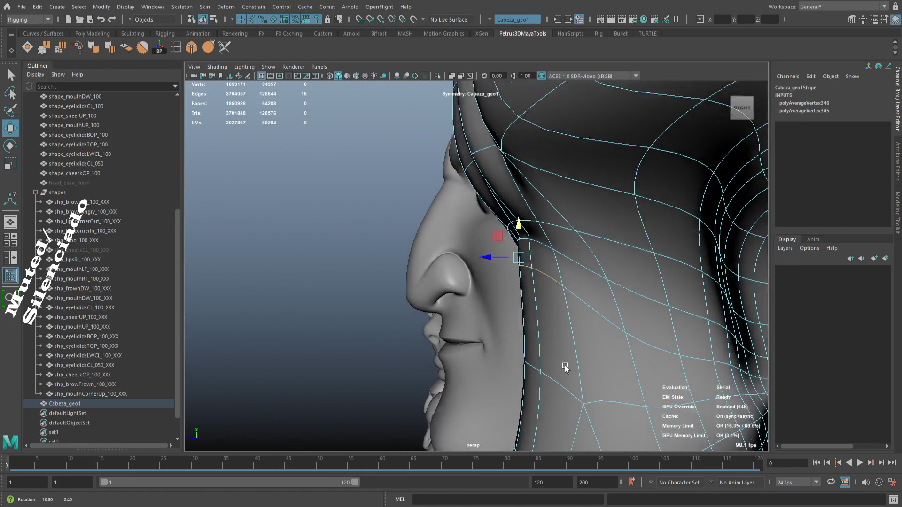
key(F8)
click(730, 312)
scroll(down, 3)
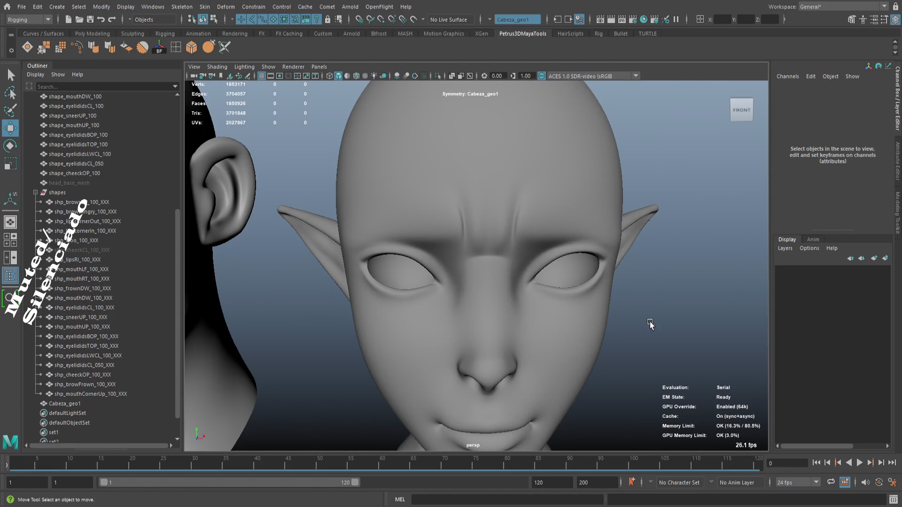
scroll(up, 3)
drag(648, 328, 619, 329)
scroll(down, 3)
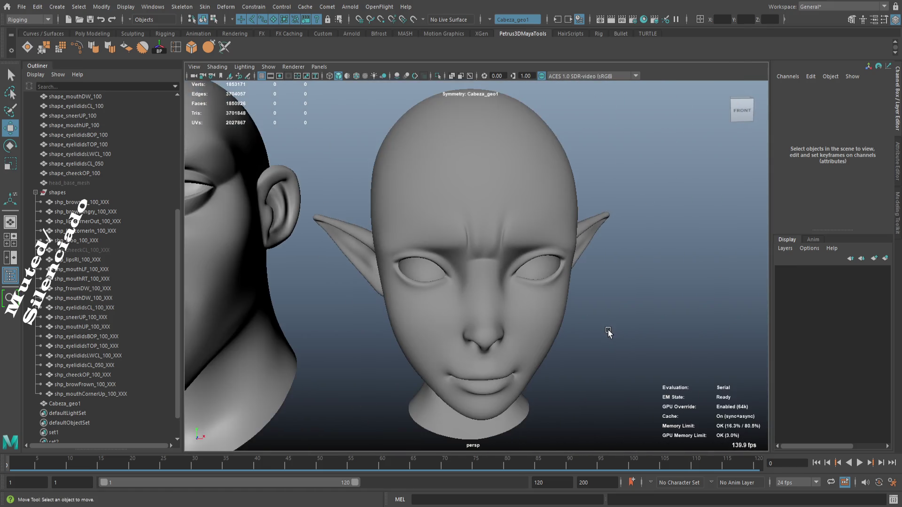
scroll(up, 3)
click(587, 336)
key(F8)
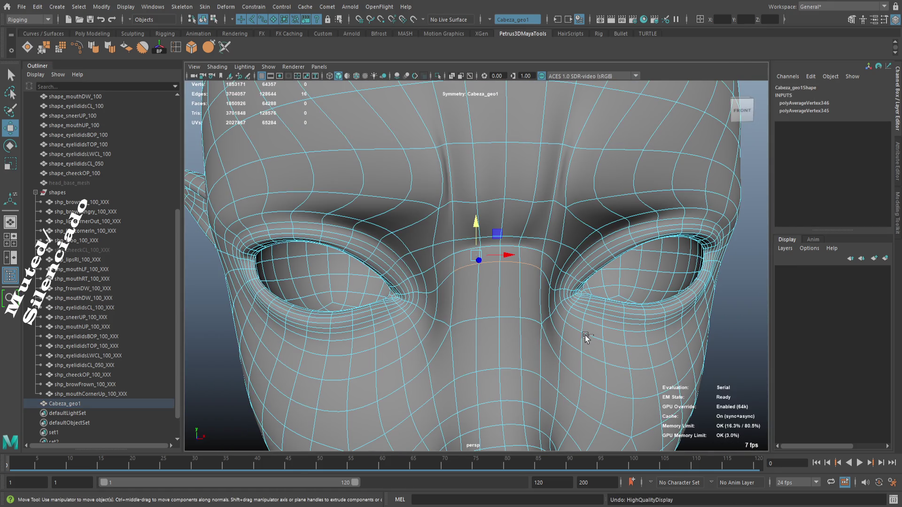
drag(584, 334, 650, 322)
scroll(up, 3)
scroll(up, 3)
scroll(up, 3)
click(641, 339)
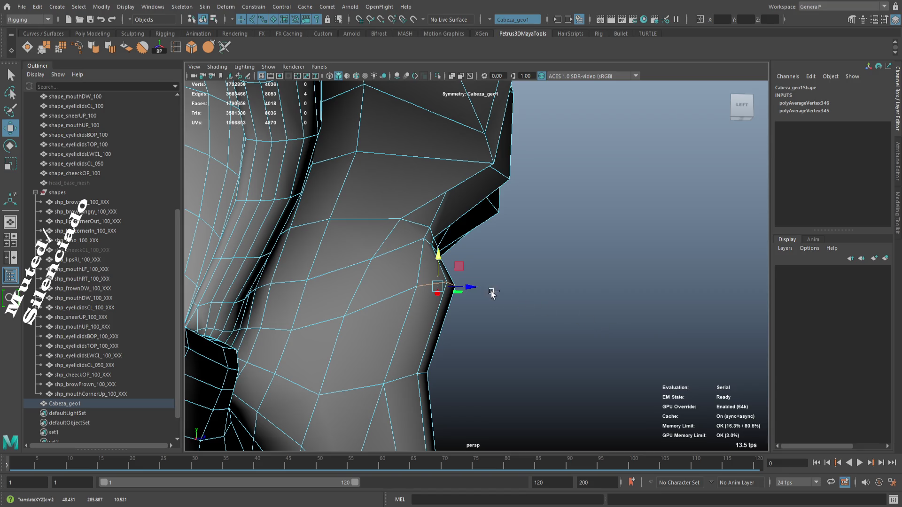
drag(433, 261, 499, 308)
key(ctrl+z)
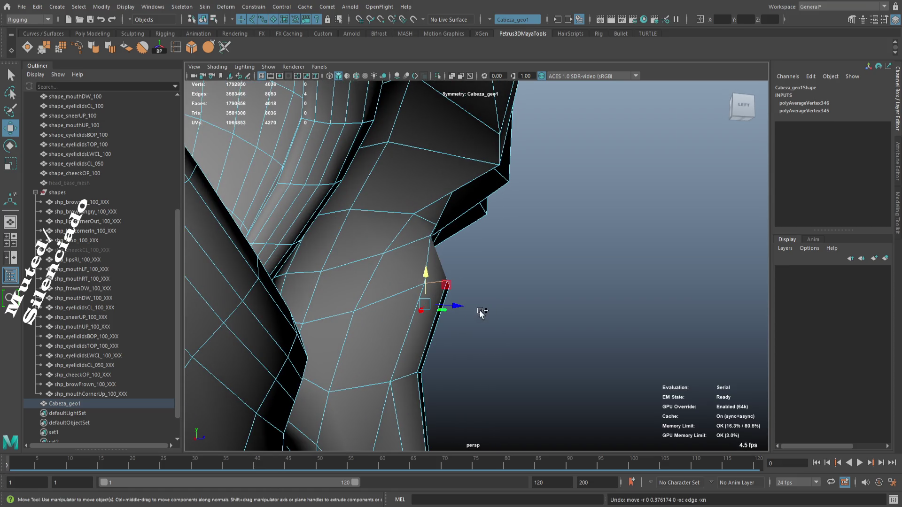
drag(458, 305, 452, 310)
key(ctrl+z)
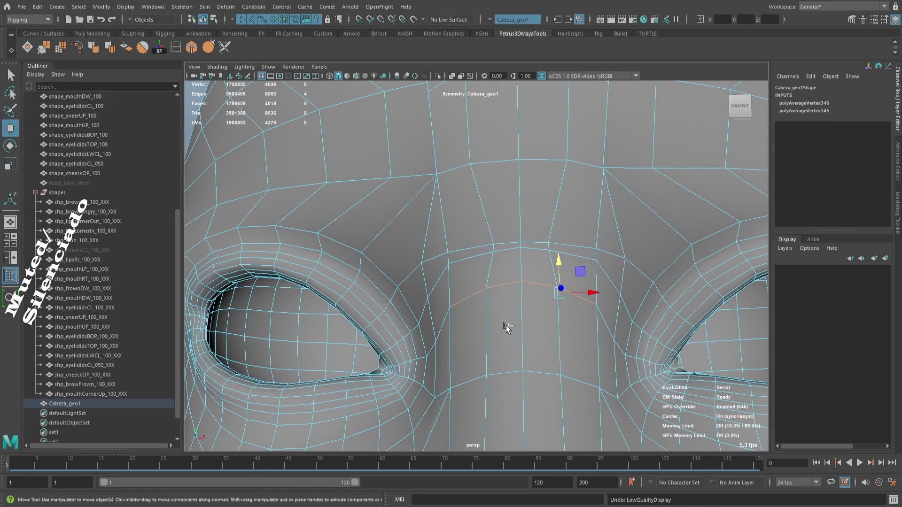
drag(502, 336, 528, 338)
key(ctrl+z)
drag(514, 293, 487, 284)
drag(487, 284, 545, 316)
drag(545, 316, 437, 239)
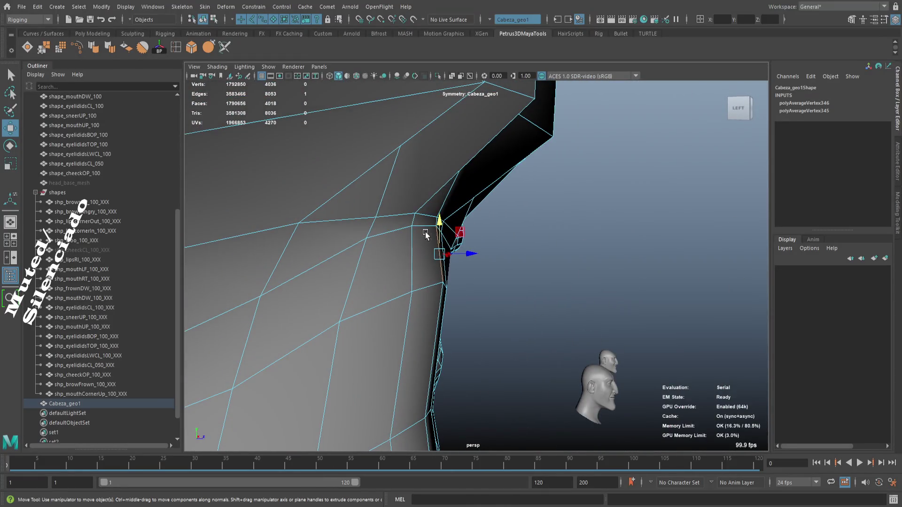
key(F9)
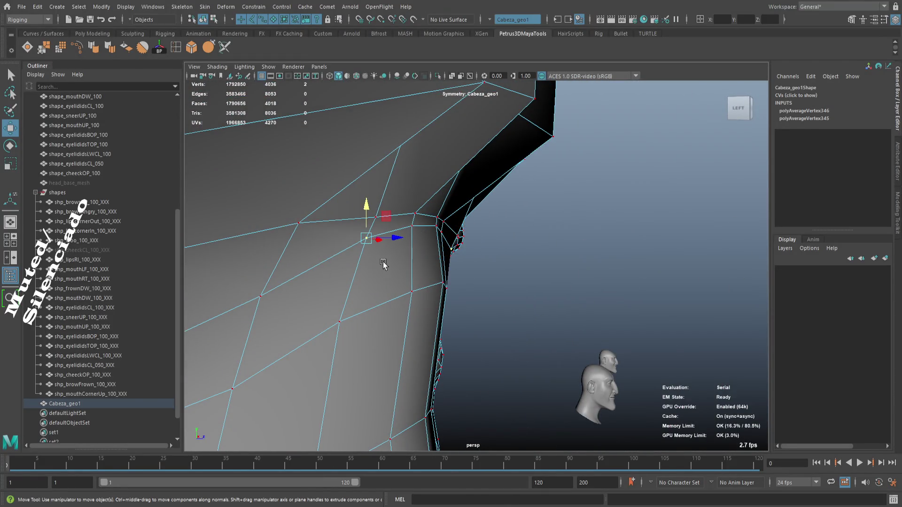
drag(381, 265, 416, 263)
drag(447, 268, 443, 263)
key(ctrl+z)
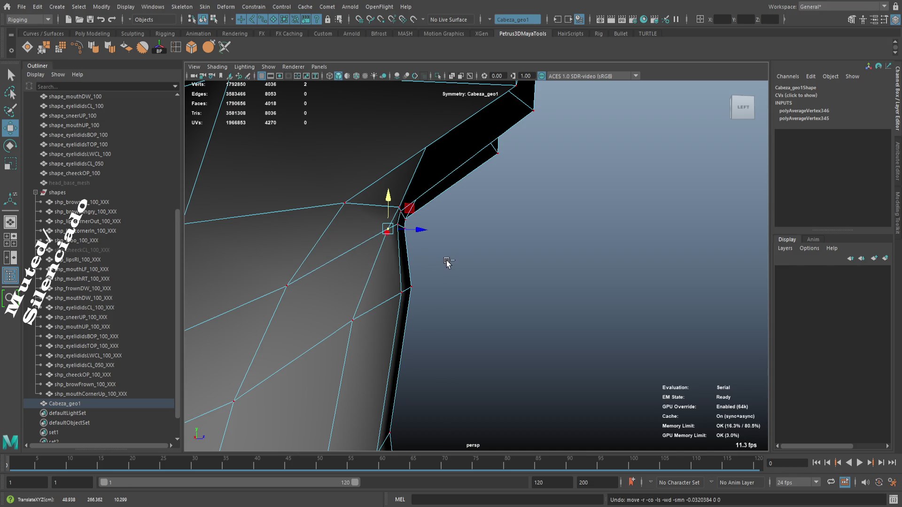
drag(459, 255, 473, 261)
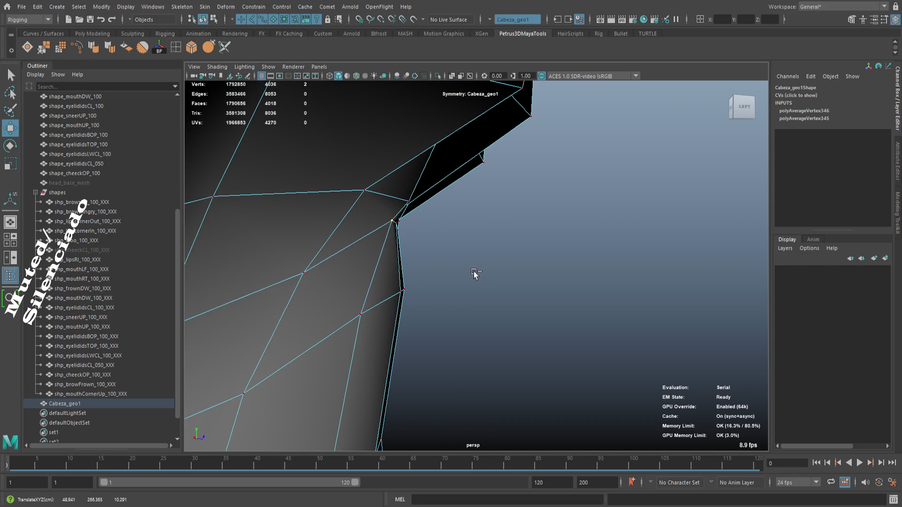
drag(402, 194, 356, 256)
key(3)
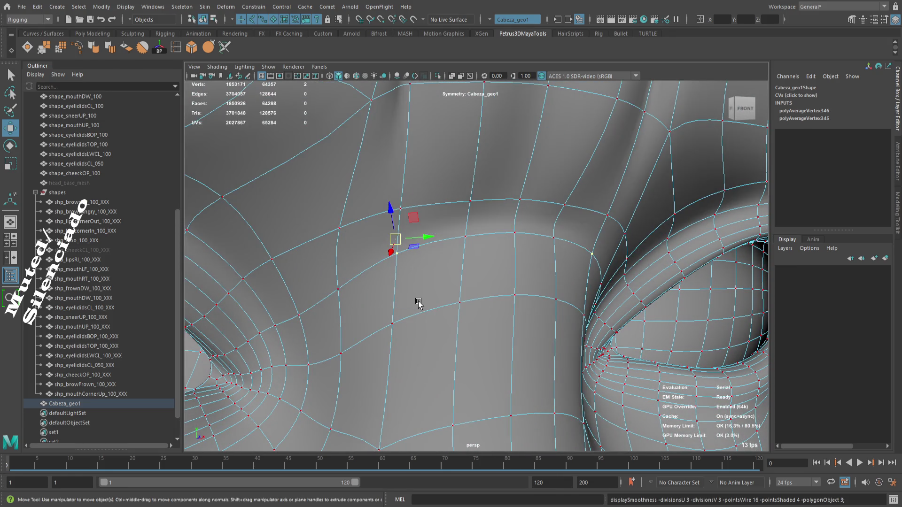
- On the low-res cage, slide two brow-loop vertices up and lower one slightly
key(1)
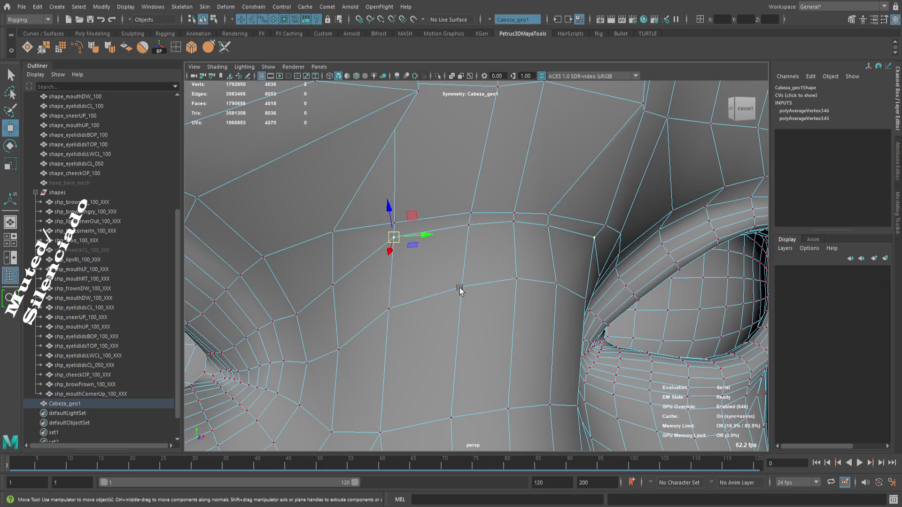
drag(455, 308, 466, 273)
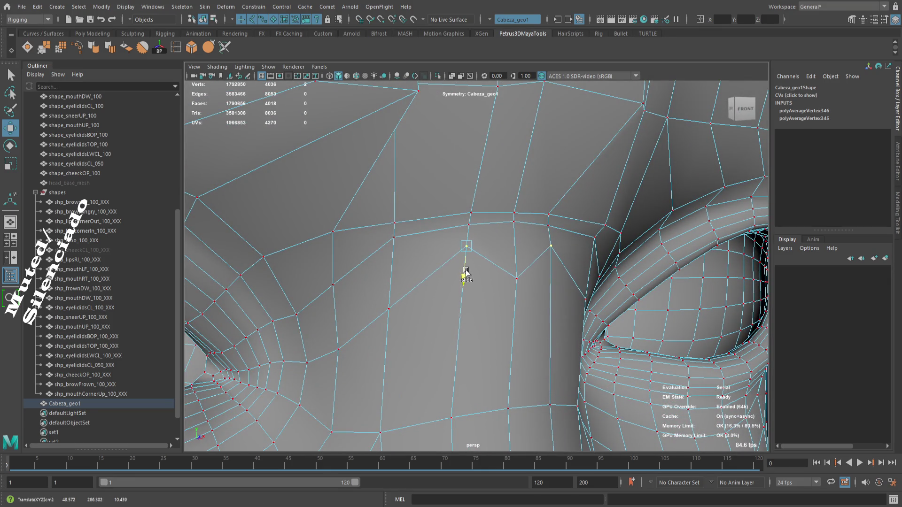
click(514, 281)
drag(517, 285, 519, 246)
drag(501, 299, 488, 249)
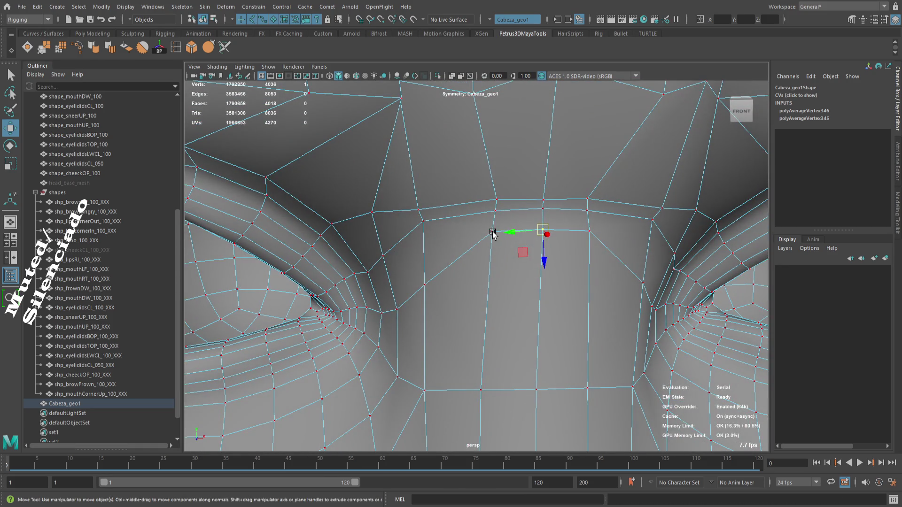
drag(499, 275, 510, 282)
drag(509, 282, 530, 285)
- From the left side view, slide two profile vertices up their edges
key(1)
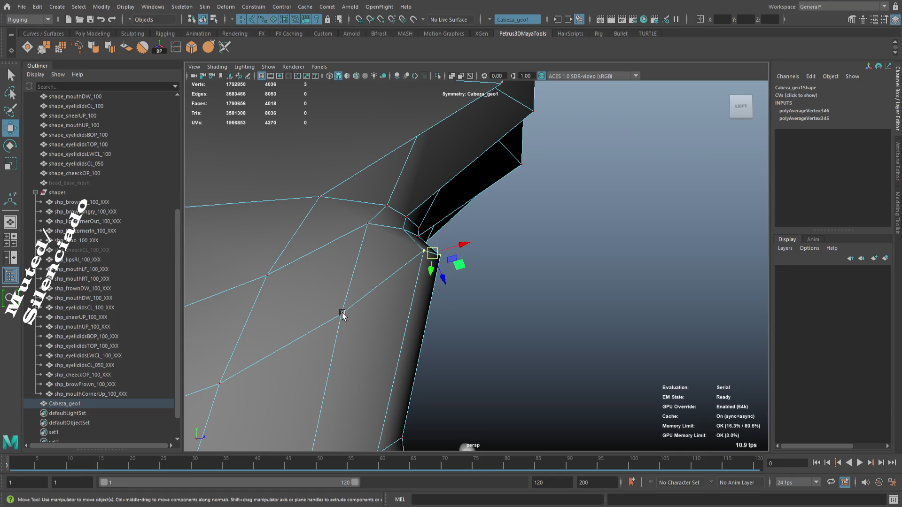
drag(338, 332, 370, 261)
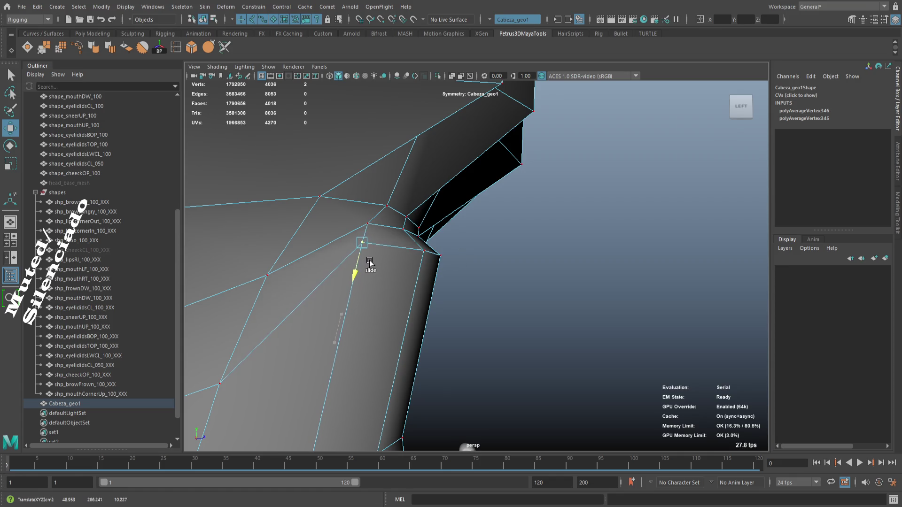
click(222, 387)
drag(213, 408, 236, 335)
drag(371, 314, 386, 322)
scroll(down, 3)
- Select Cabeza_geo1 and pick the Smooth sculpt brush
click(707, 280)
drag(709, 282, 495, 268)
scroll(up, 3)
click(492, 270)
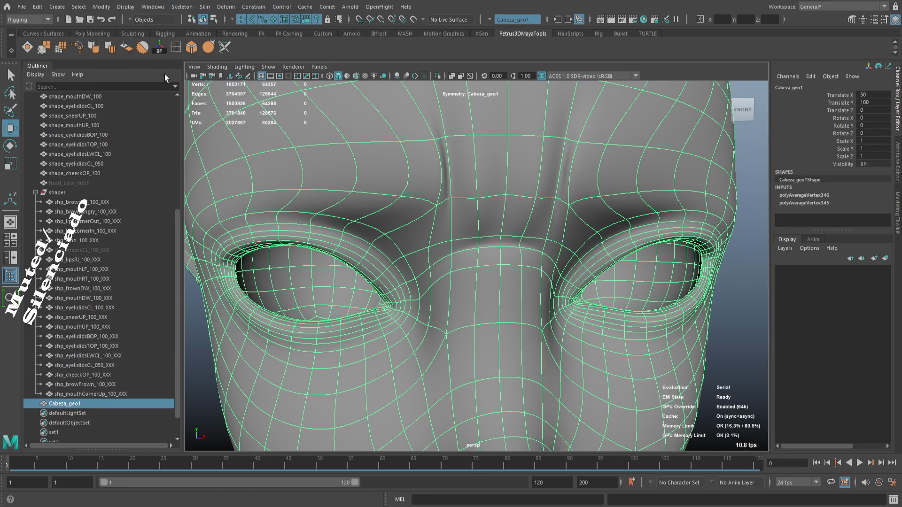
click(143, 47)
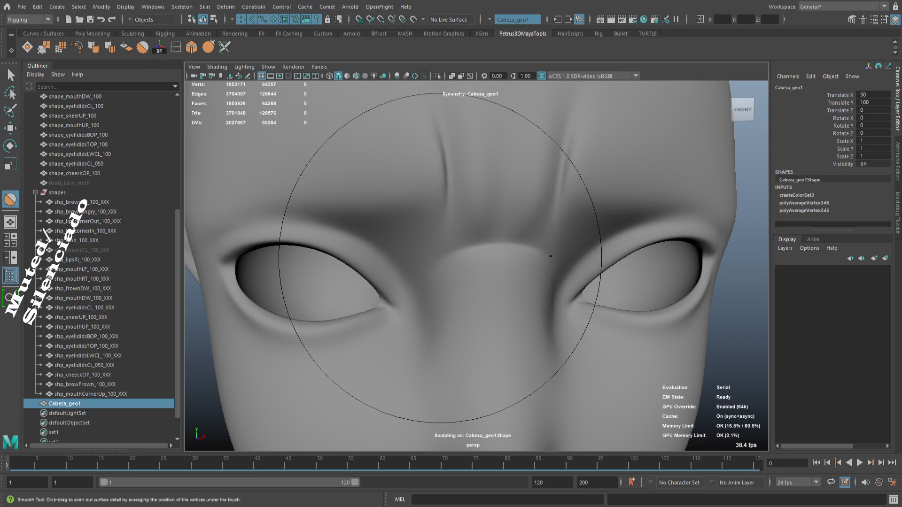
- Shrink the Smooth brush radius for finer work on the brow
drag(439, 257, 358, 258)
scroll(up, 3)
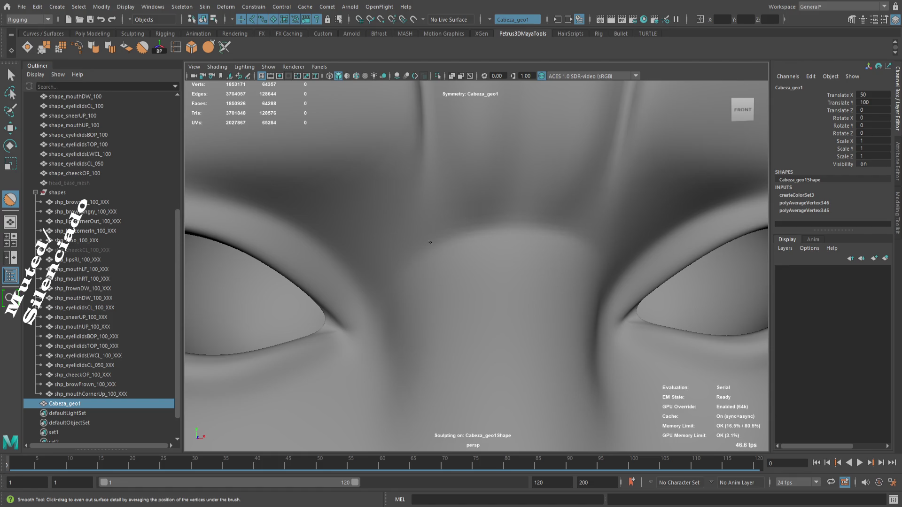
scroll(down, 3)
drag(475, 298, 471, 307)
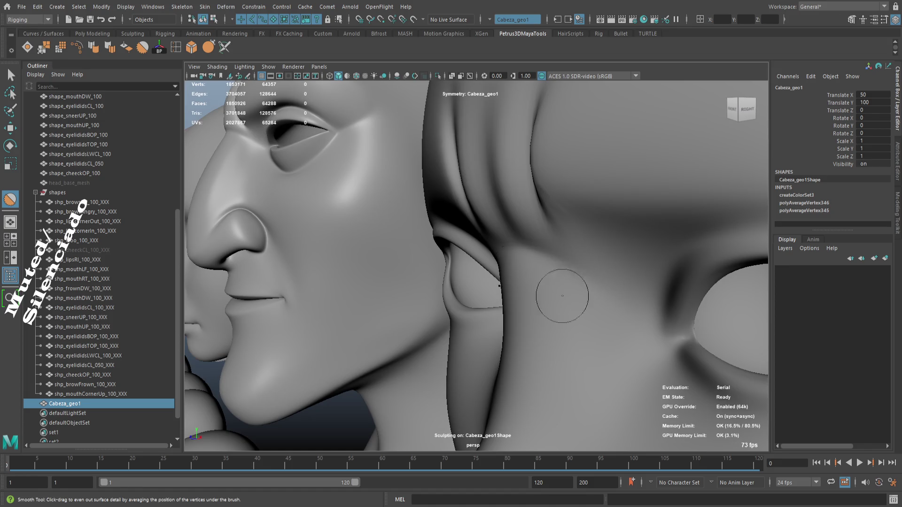
- Switch to the Relax brush from the Sculpting shelf
click(96, 35)
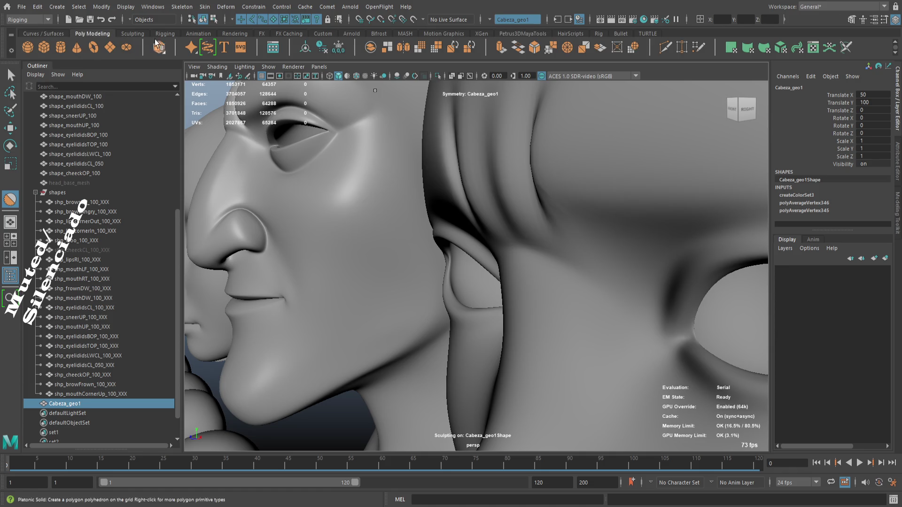
click(137, 35)
click(76, 48)
- Relax the skin between the brows beside the inner eye corners
drag(547, 269, 591, 273)
scroll(up, 3)
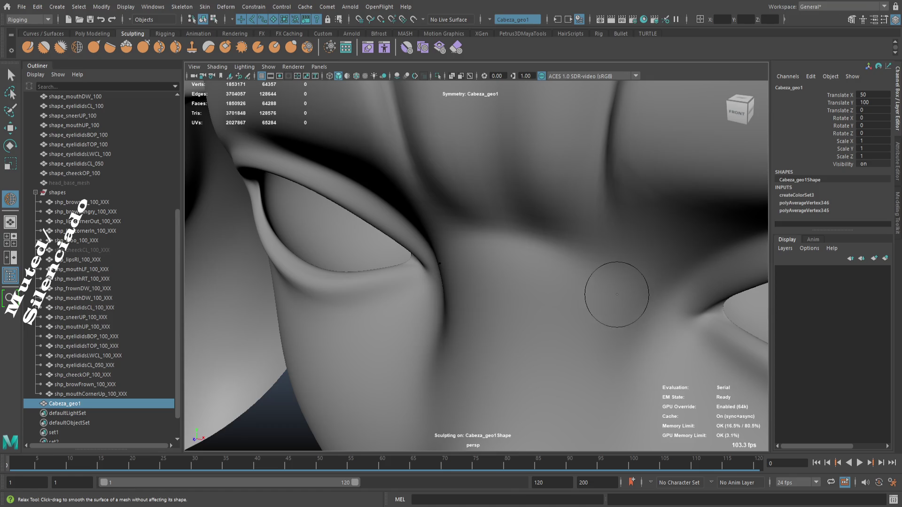
drag(636, 288, 627, 291)
scroll(down, 3)
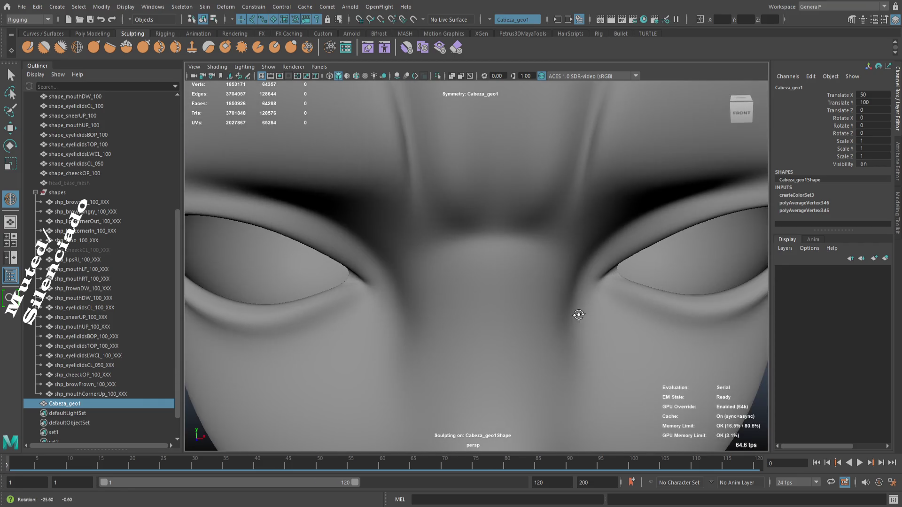
scroll(down, 3)
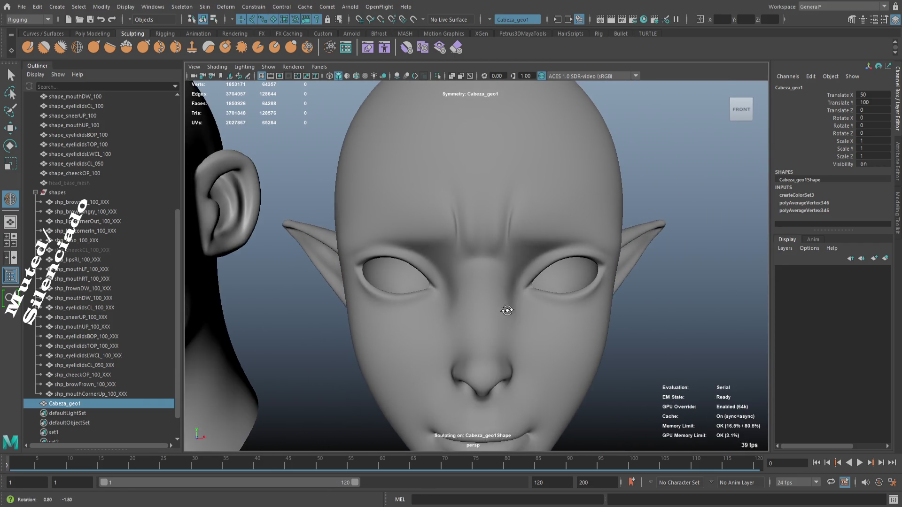
scroll(up, 3)
drag(503, 298, 507, 304)
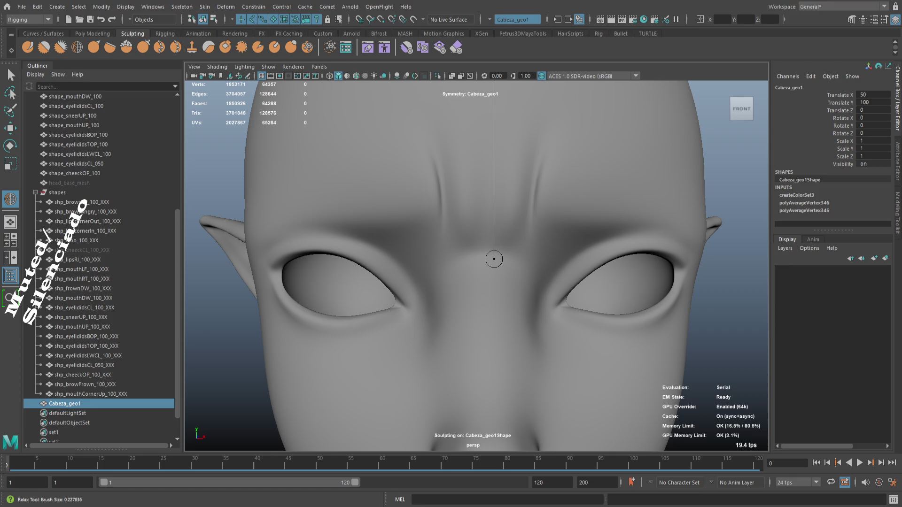
scroll(up, 3)
- Undo the last Relax stroke and orbit around the head
key(ctrl+z)
key(ctrl+z)
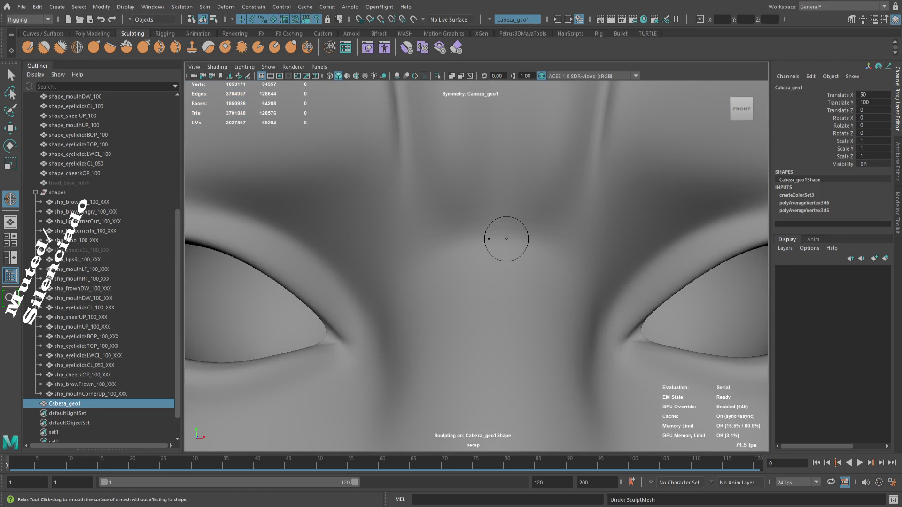
scroll(down, 3)
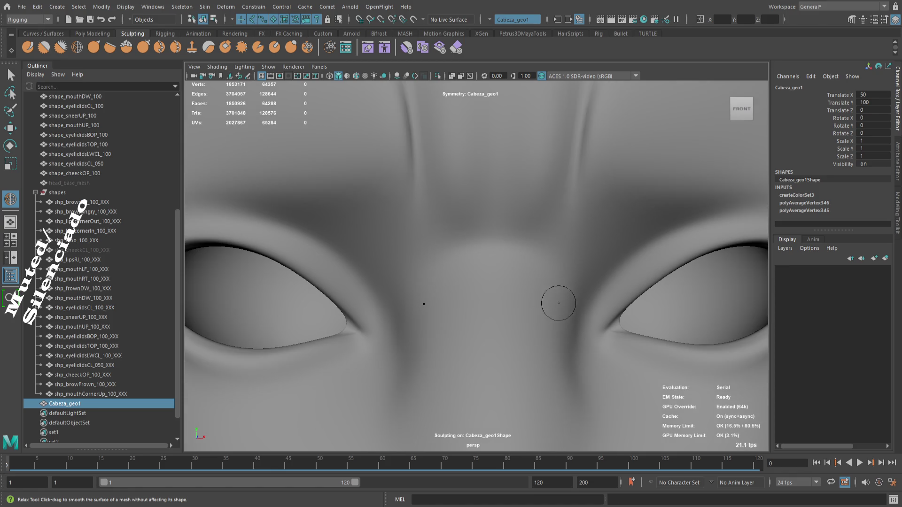
drag(547, 342, 464, 256)
scroll(down, 3)
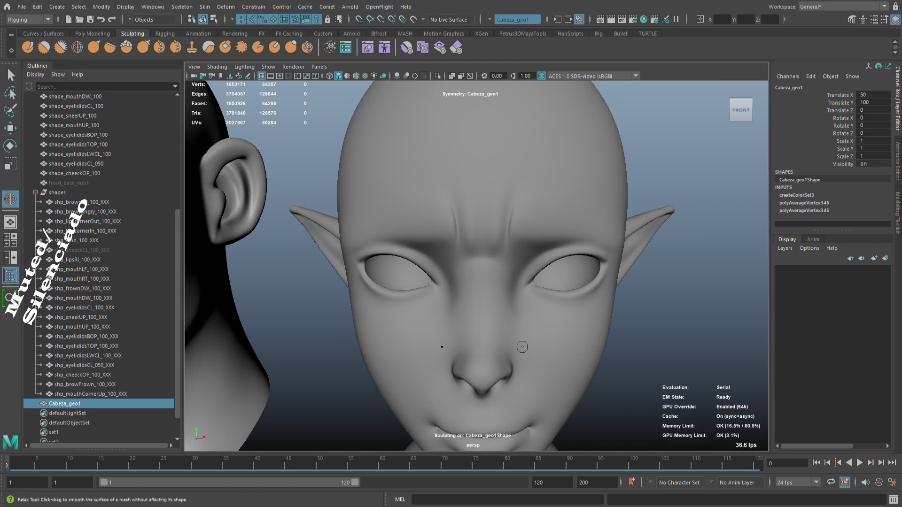
- Enter vertex mode (F9) and zoom in on the nose and eyes
key(w)
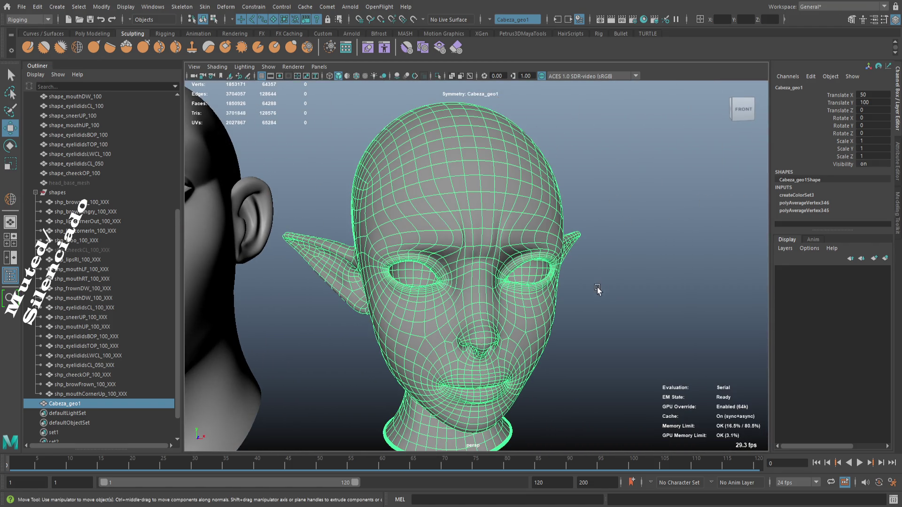
scroll(up, 3)
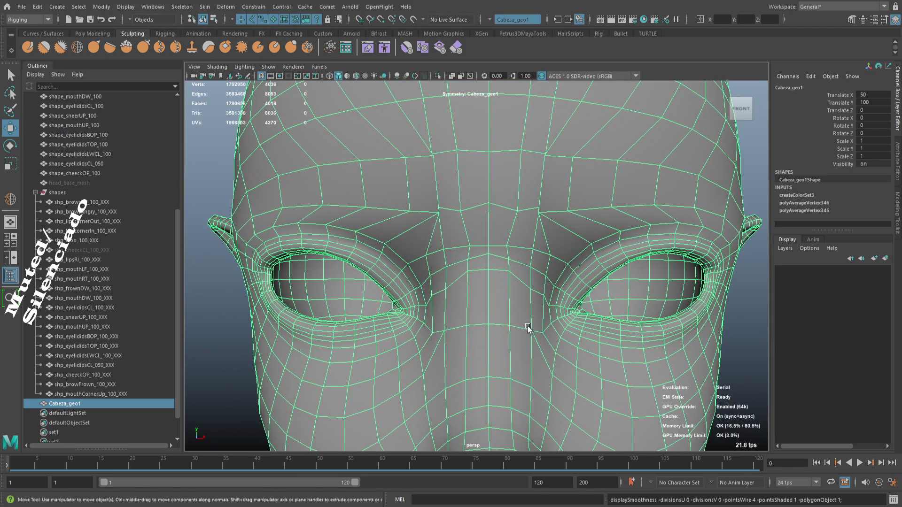
drag(527, 327, 505, 296)
key(F9)
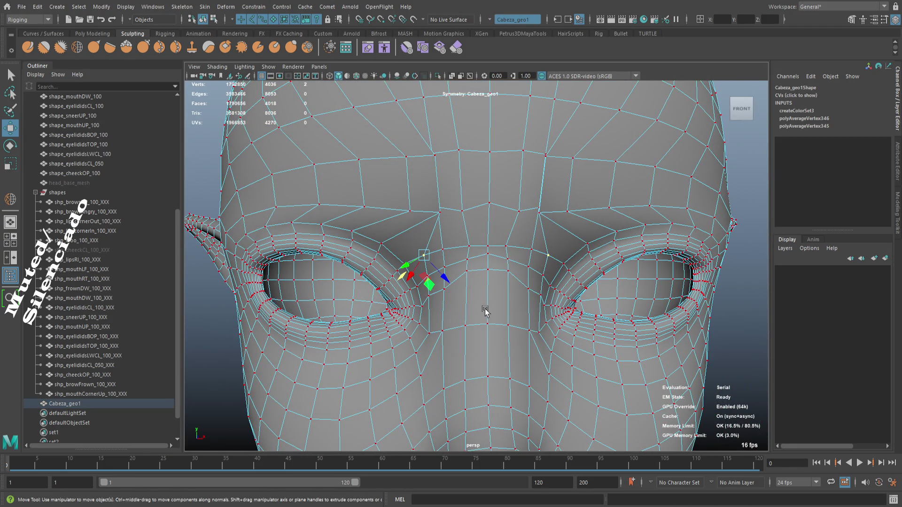
scroll(up, 3)
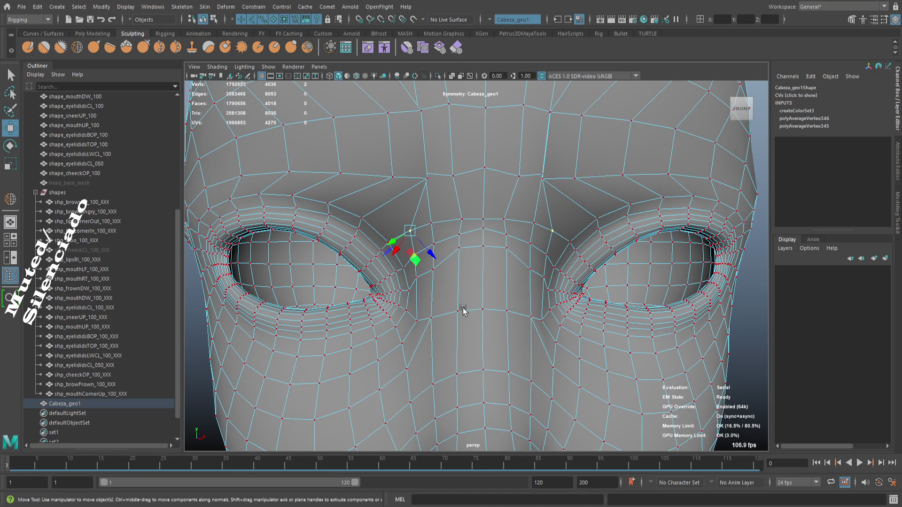
scroll(up, 3)
drag(478, 322, 542, 305)
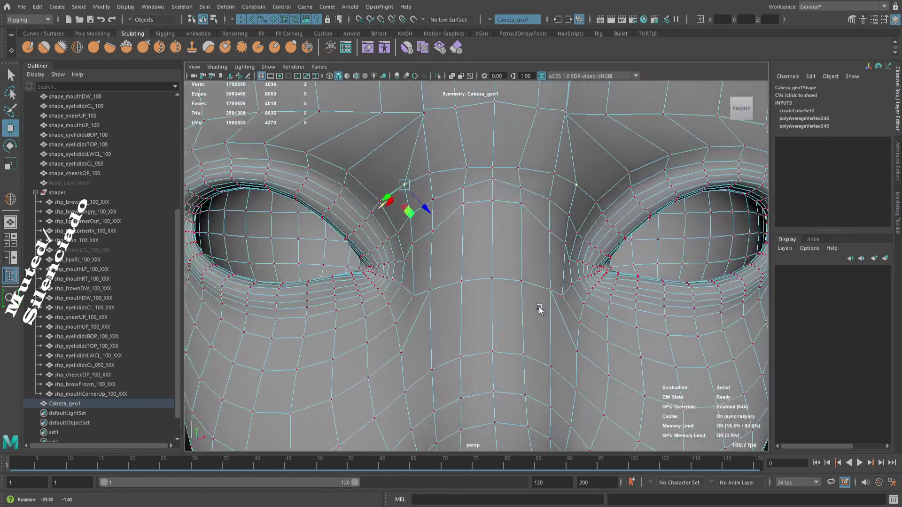
drag(521, 266, 567, 330)
- Select a vertex between the eyes and nudge it slightly
click(509, 320)
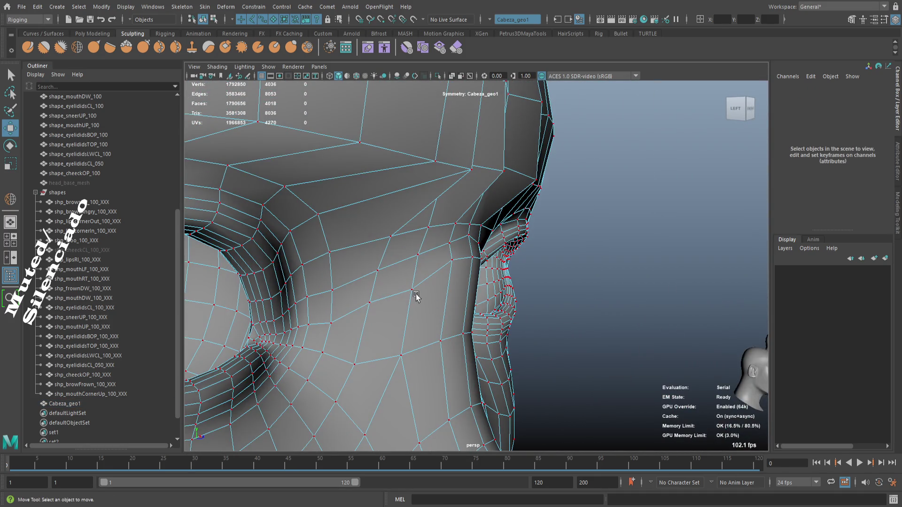
drag(450, 334, 456, 262)
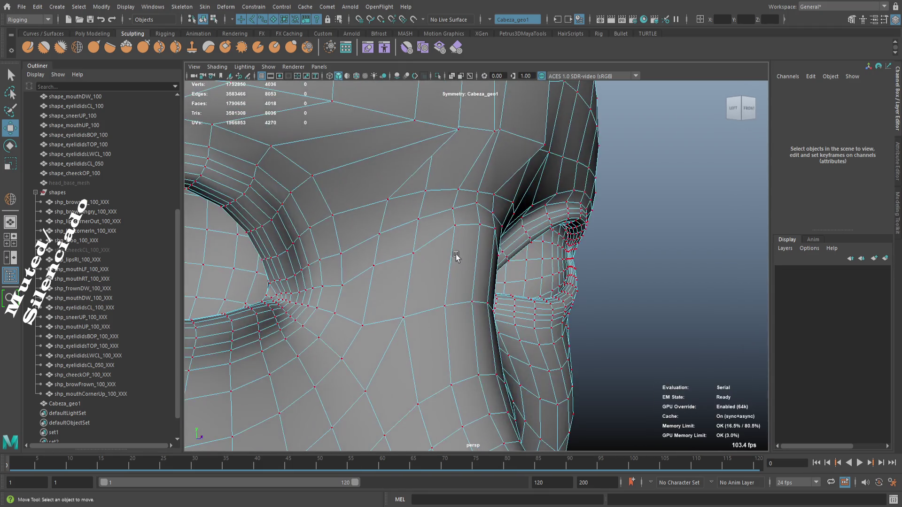
click(453, 228)
drag(454, 228, 469, 330)
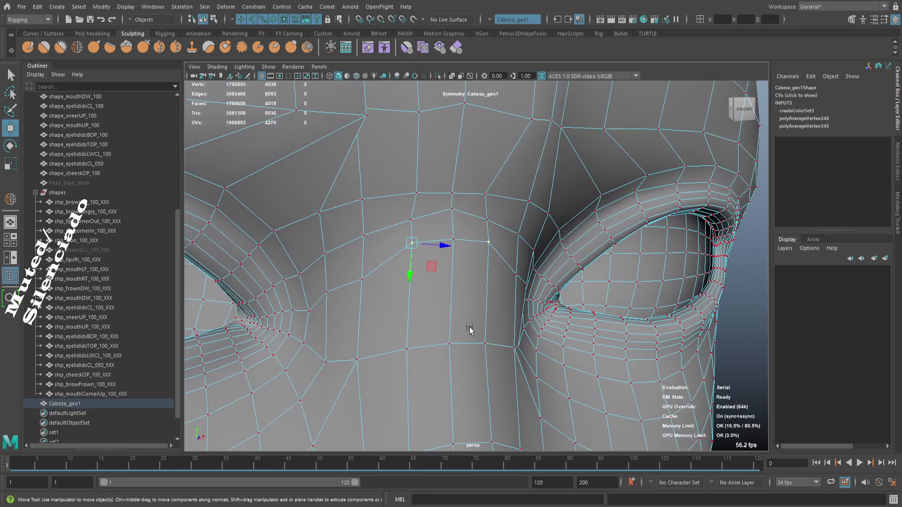
drag(411, 270, 456, 272)
- Select two nose-bridge vertices and slide them upward along the surface
click(454, 241)
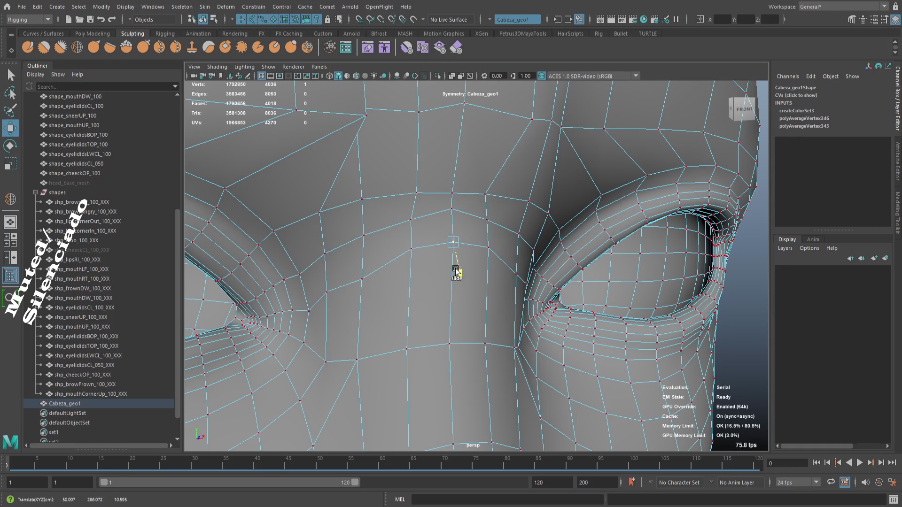
click(430, 355)
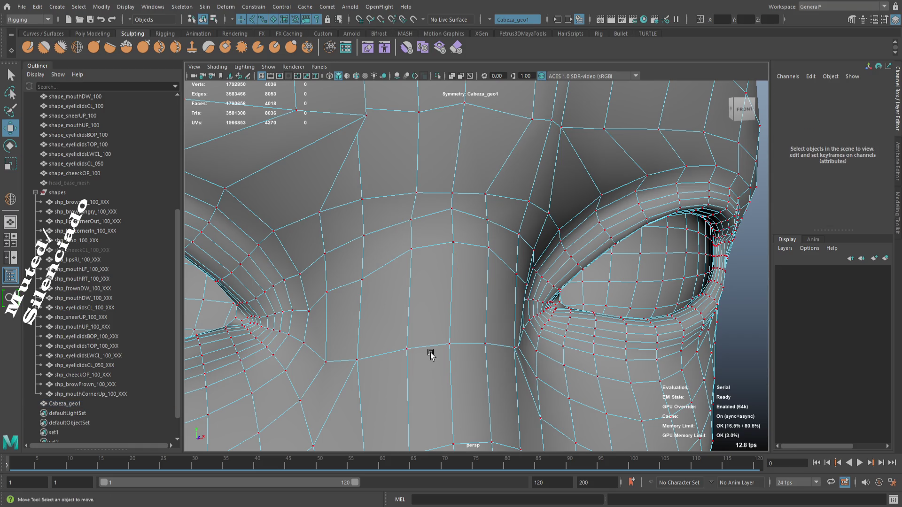
click(447, 346)
click(407, 349)
drag(430, 330, 431, 318)
key(ctrl+z)
drag(428, 329, 433, 299)
- Return to object mode (F8) and select Cabeza_geo1
drag(461, 333, 493, 353)
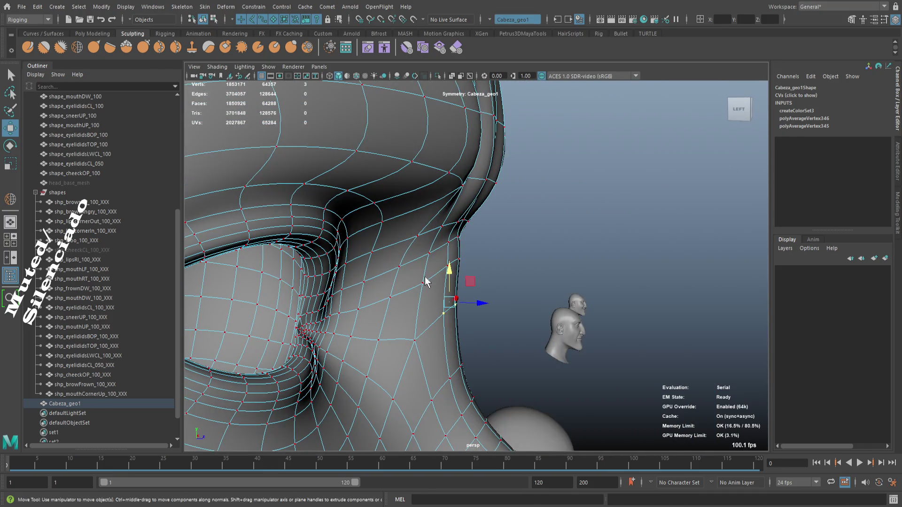
key(F8)
drag(425, 281, 439, 330)
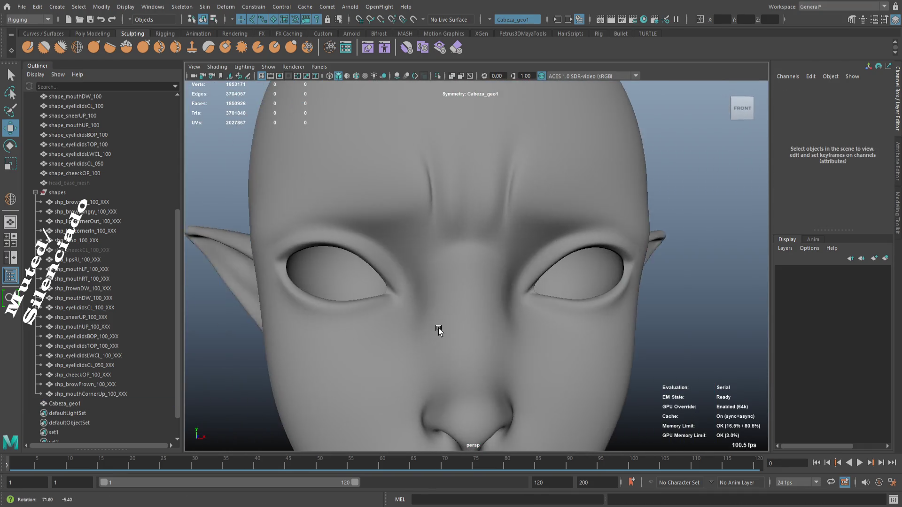
scroll(down, 3)
click(491, 207)
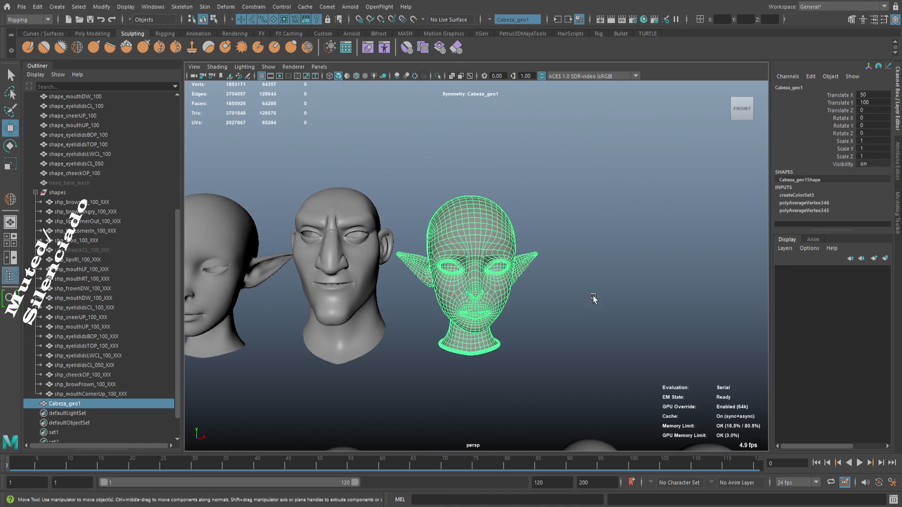
- Select the rigged elf head and add blendShape9 to it
scroll(down, 3)
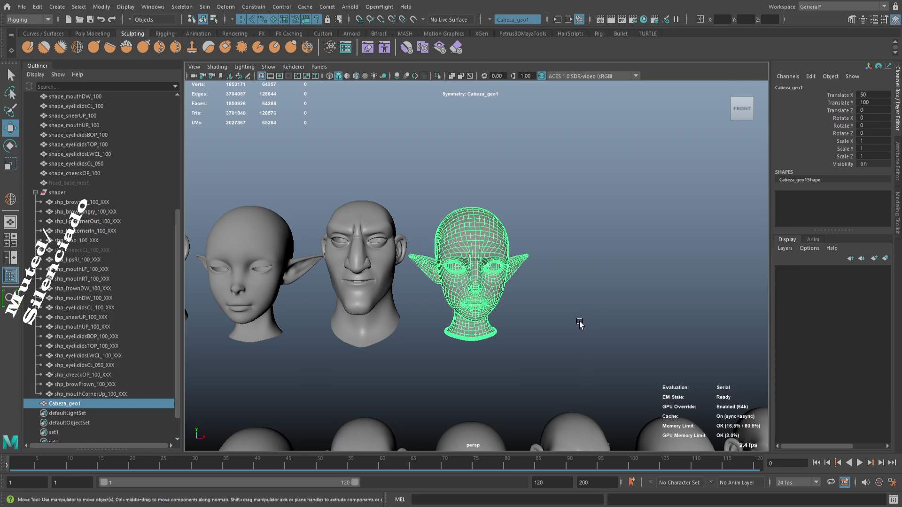
scroll(down, 3)
drag(572, 327, 486, 247)
scroll(up, 3)
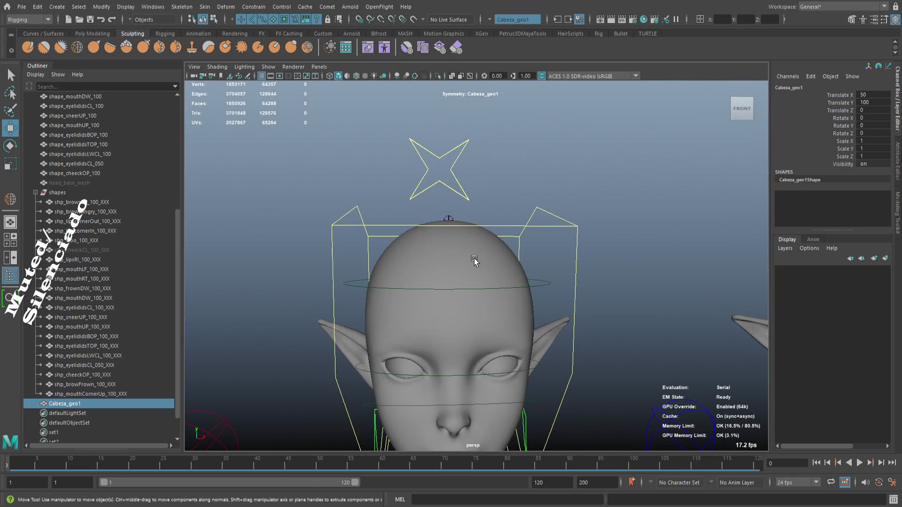
click(474, 261)
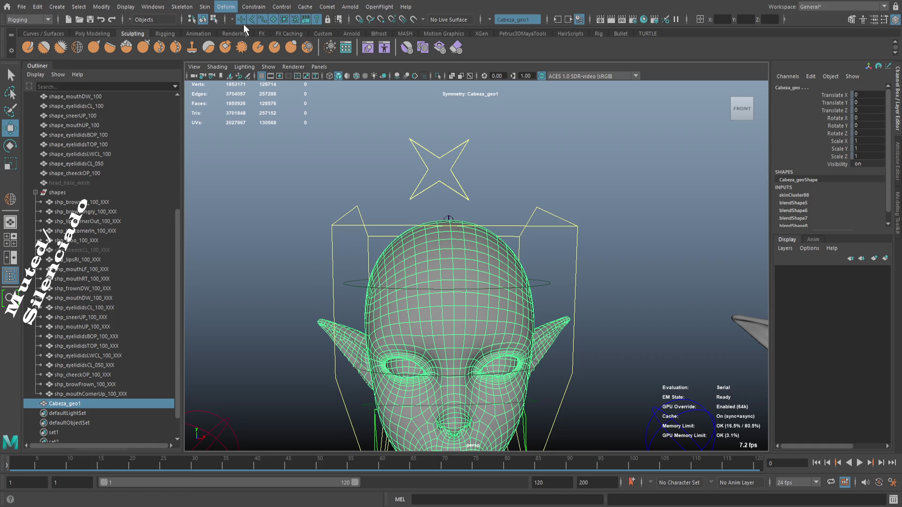
click(291, 33)
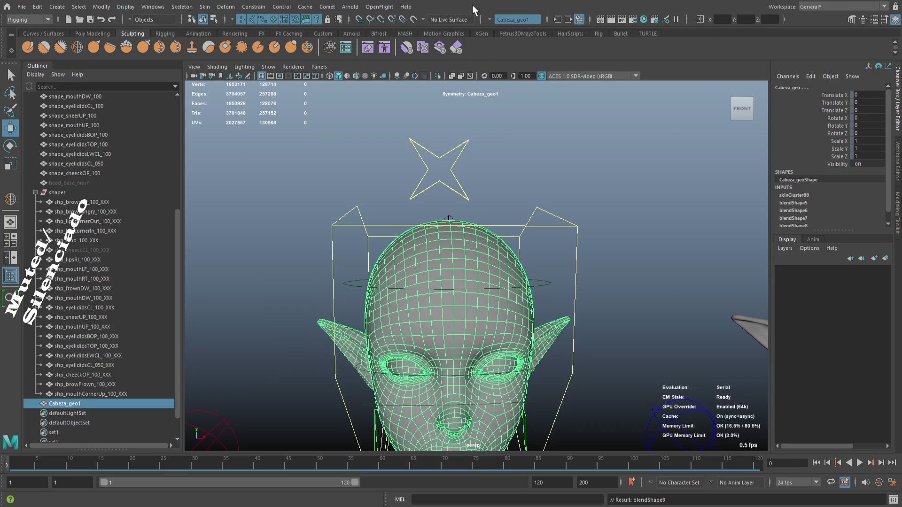
- Isolate the rigged head with Ctrl+1 and frame it in the view
key(f)
key(ctrl+1)
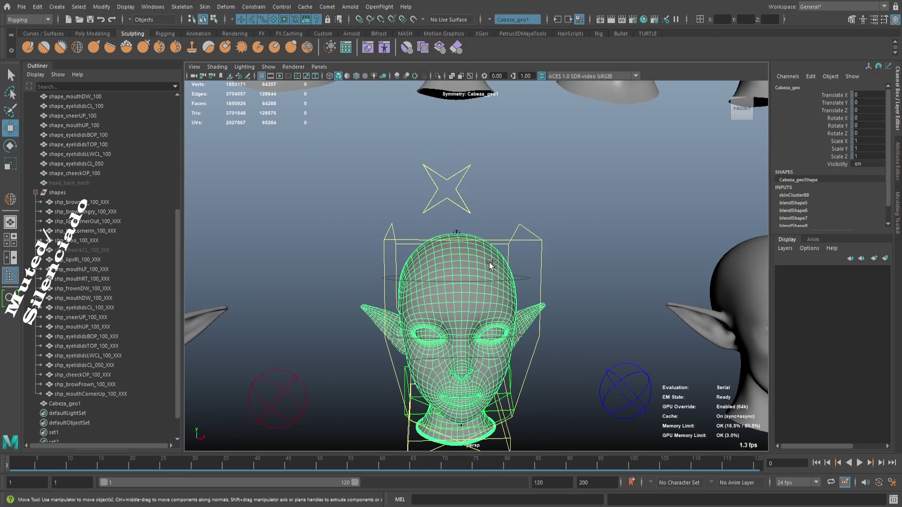
click(513, 272)
key(f)
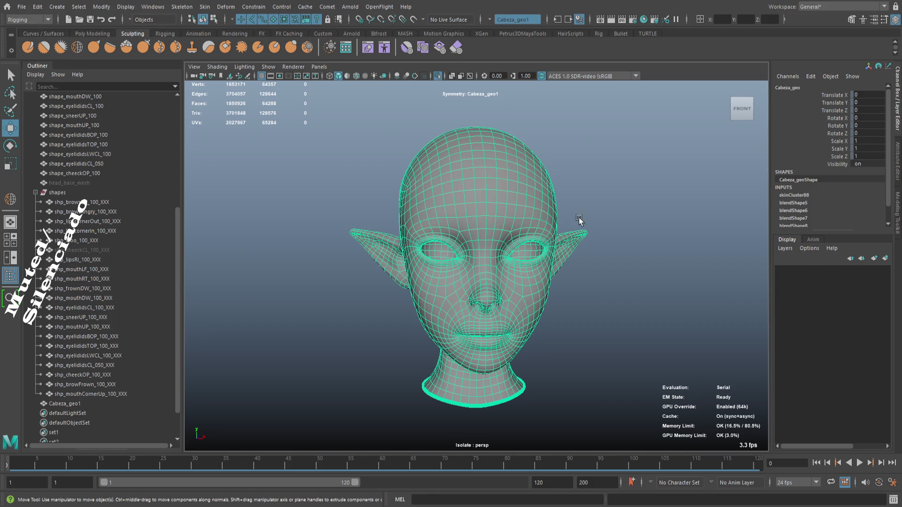
click(591, 222)
- Zoom and pan around the isolated head's frowning brow, then select Cabeza_geo
drag(591, 221, 606, 217)
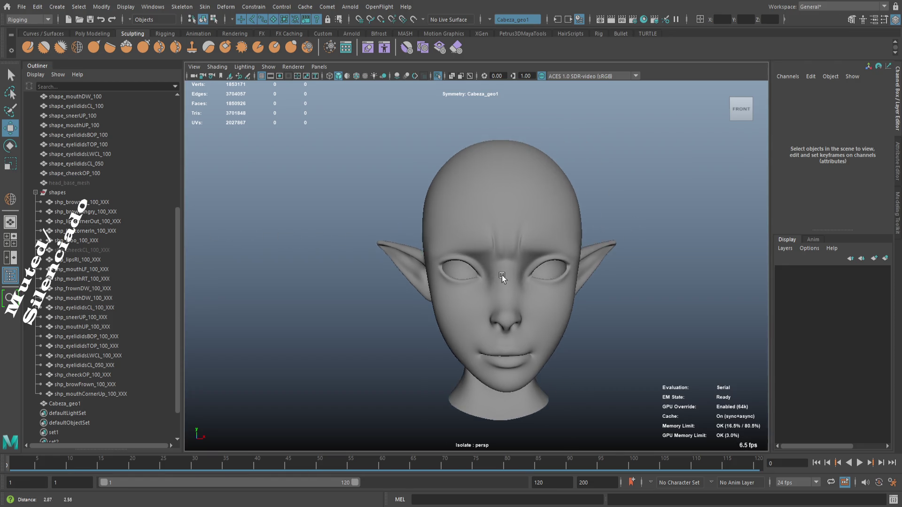
scroll(up, 3)
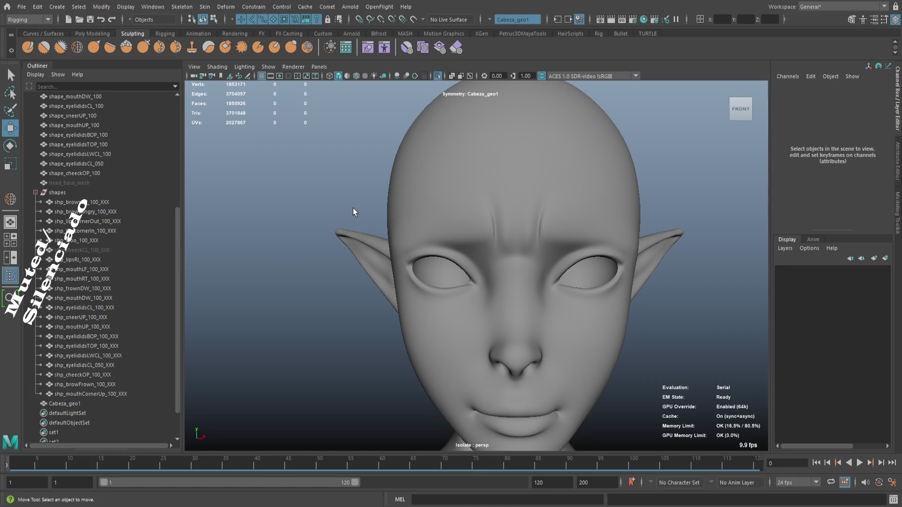
scroll(down, 3)
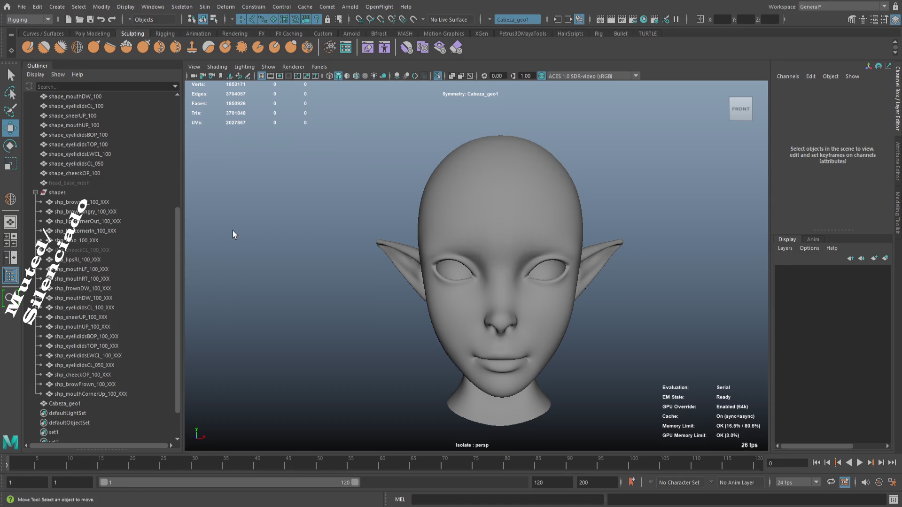
scroll(up, 3)
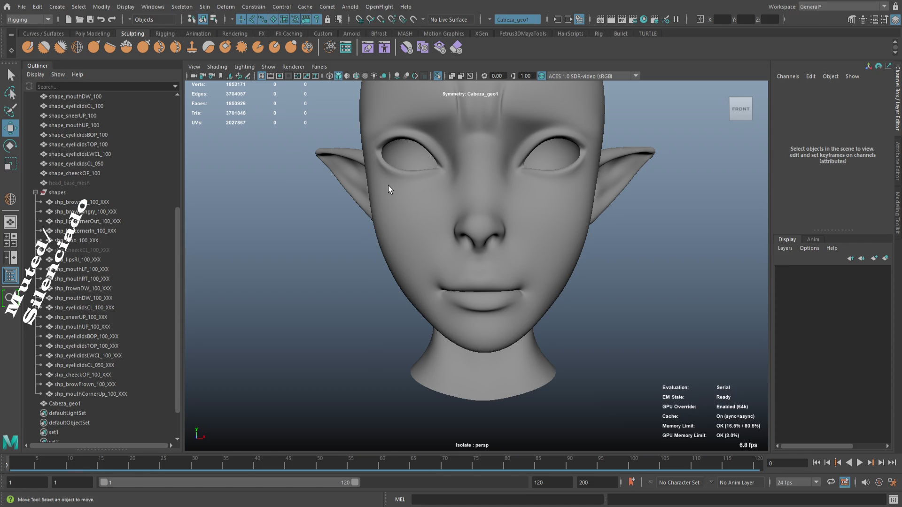
drag(453, 151, 535, 292)
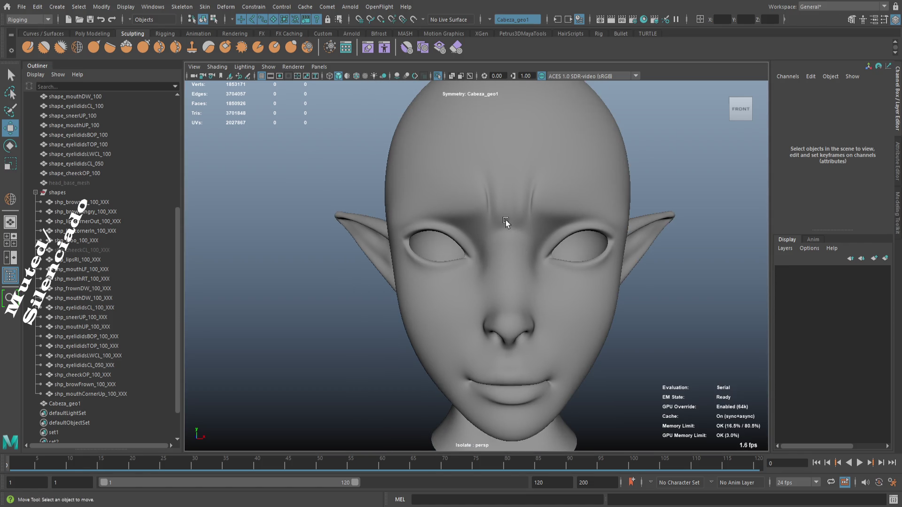
click(533, 207)
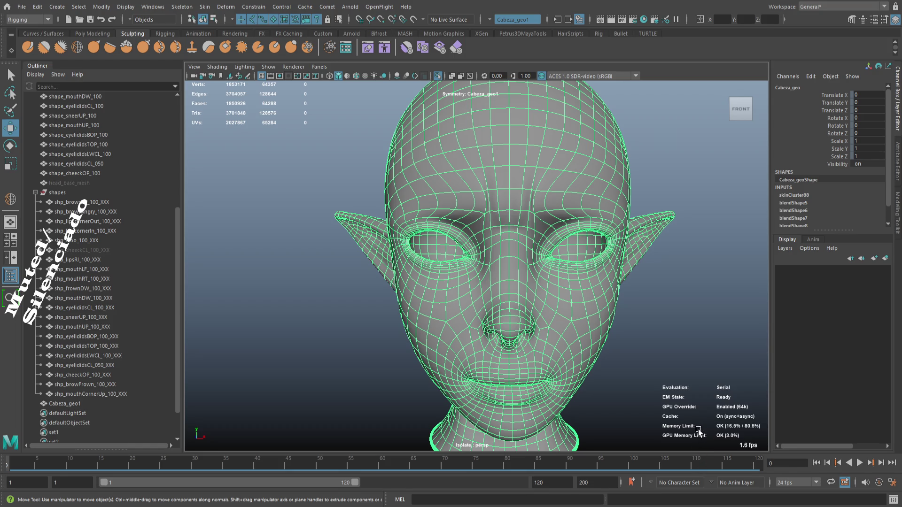
- Open Paint Blend Shape Weights and resize the brush around the lower face
key(y)
drag(526, 335, 540, 277)
drag(537, 323, 484, 361)
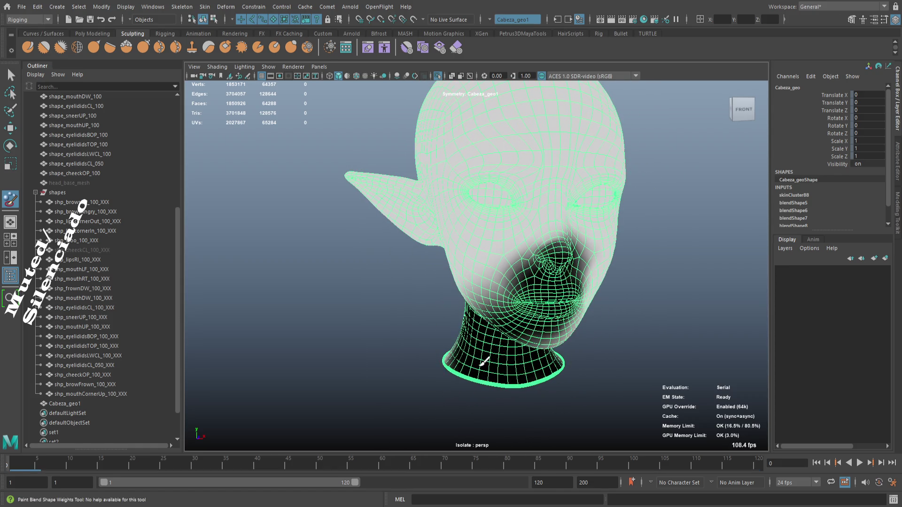
drag(529, 336, 509, 298)
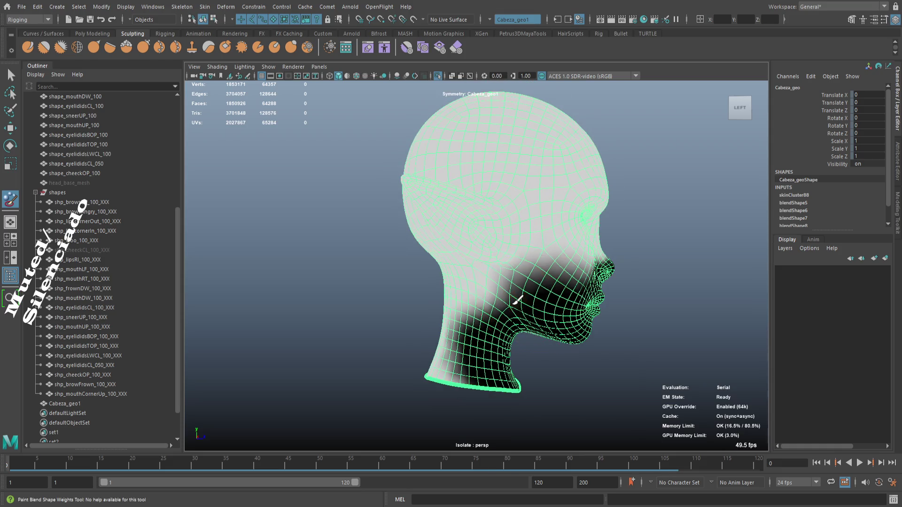
drag(428, 397, 433, 357)
- Paint the neck and upper neck weights black, then return to the Move tool
drag(461, 328, 522, 353)
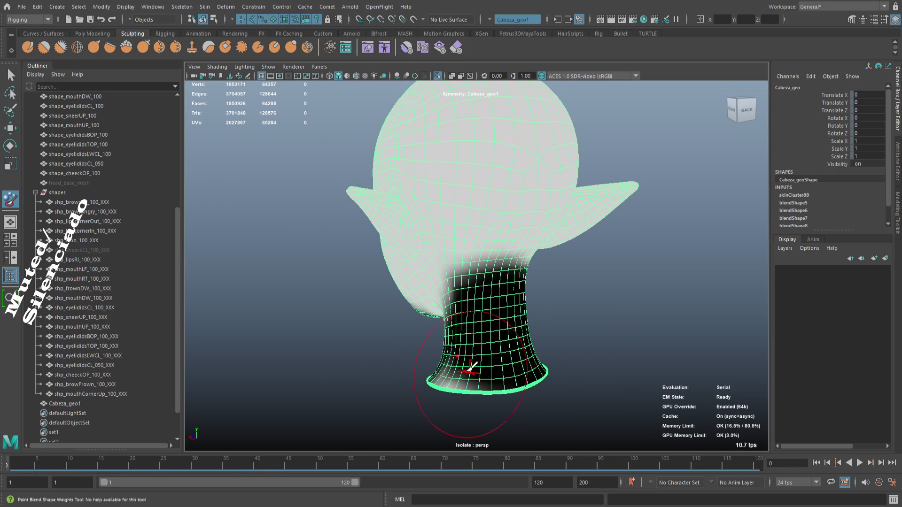
drag(472, 368, 511, 298)
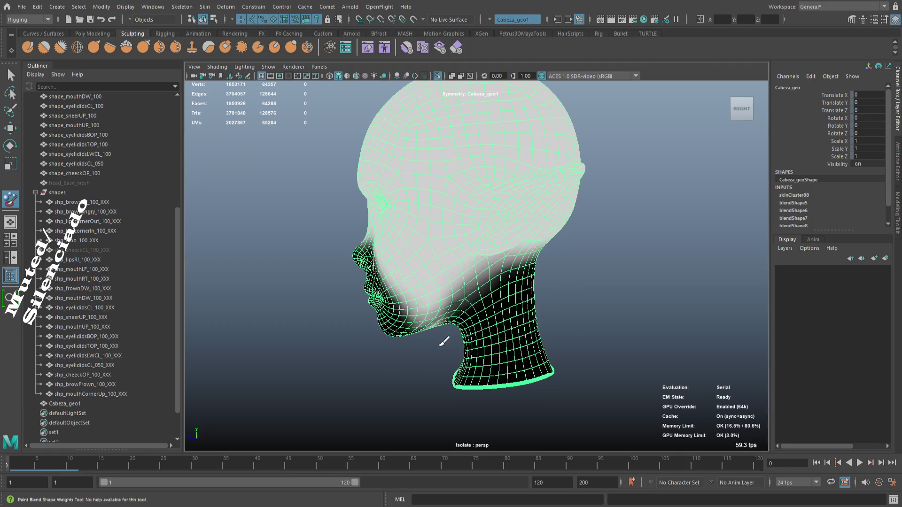
drag(393, 324, 527, 316)
drag(415, 293, 468, 331)
key(w)
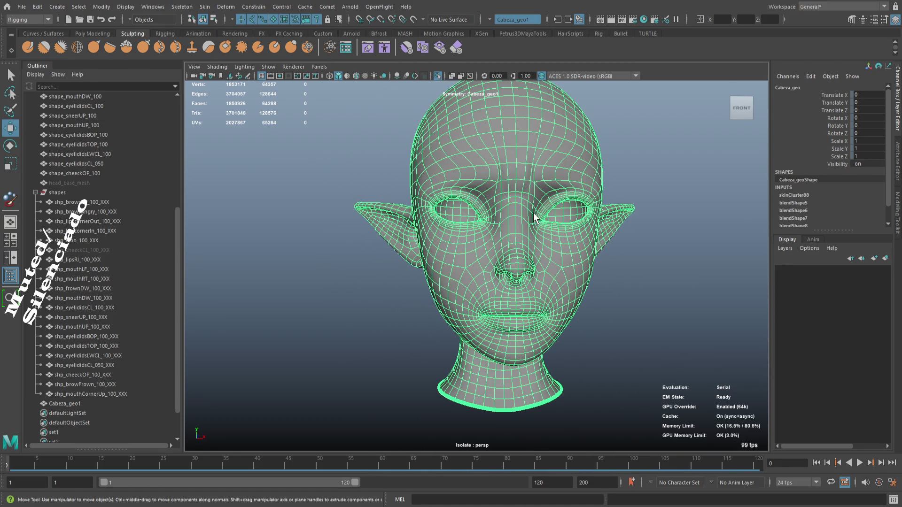
click(605, 328)
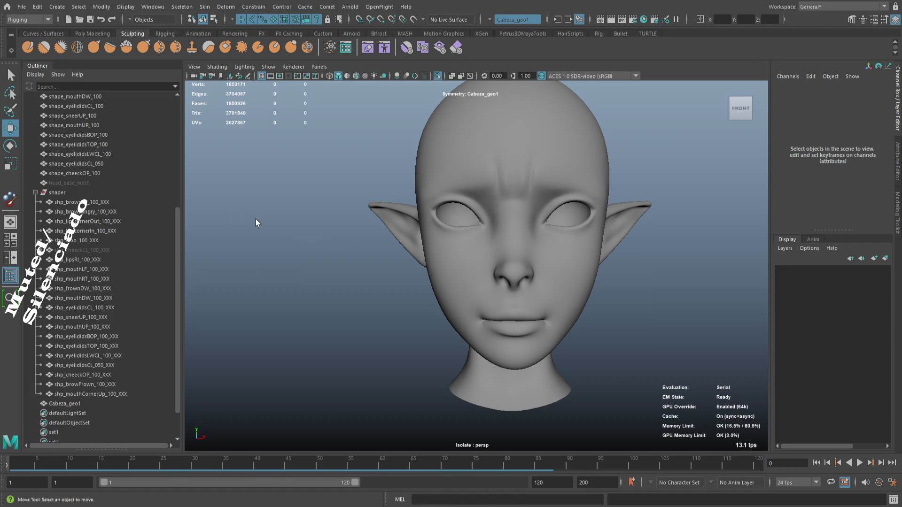
- Zoom in on the eyes' frown and reselect the head mesh
scroll(up, 3)
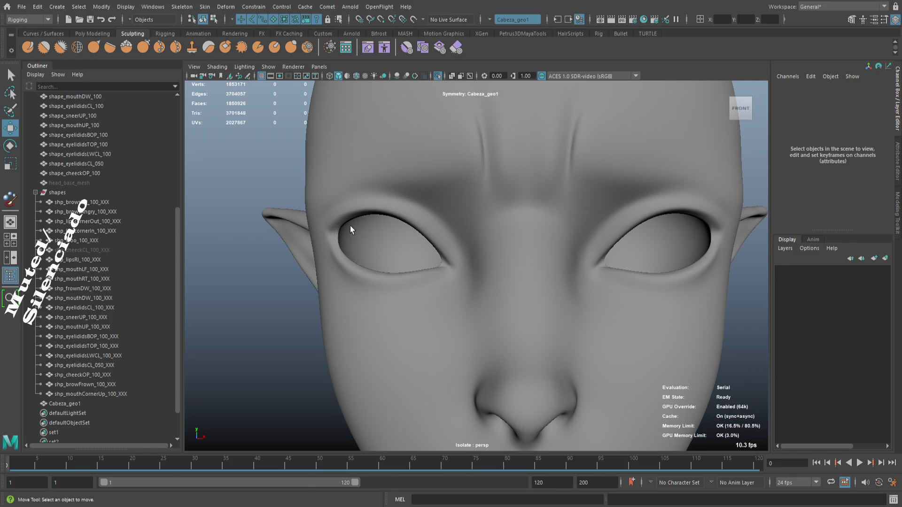
click(517, 253)
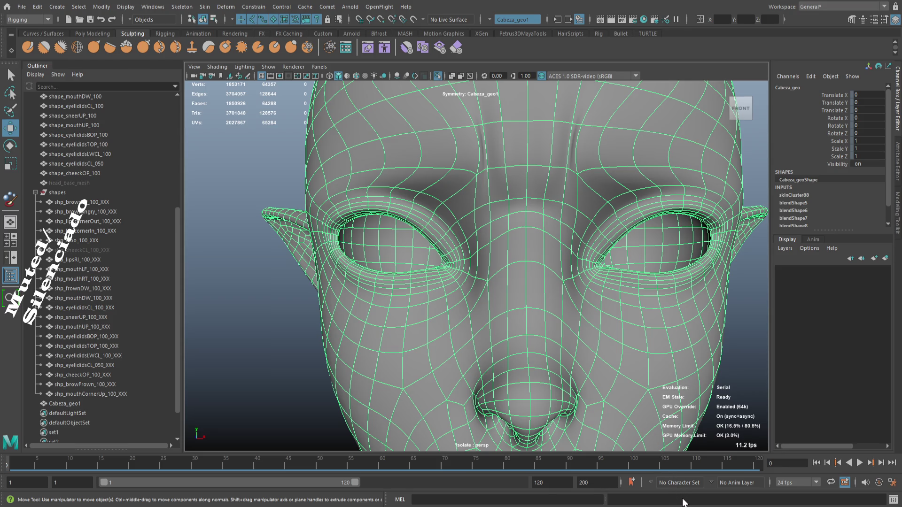
- With a small brush, paint the weights black along the nose and right cheek
key(y)
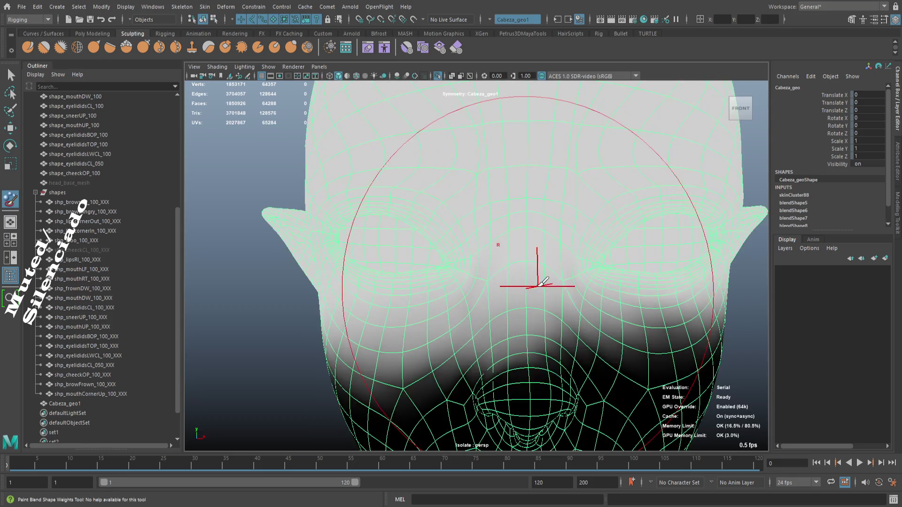
drag(595, 310, 575, 310)
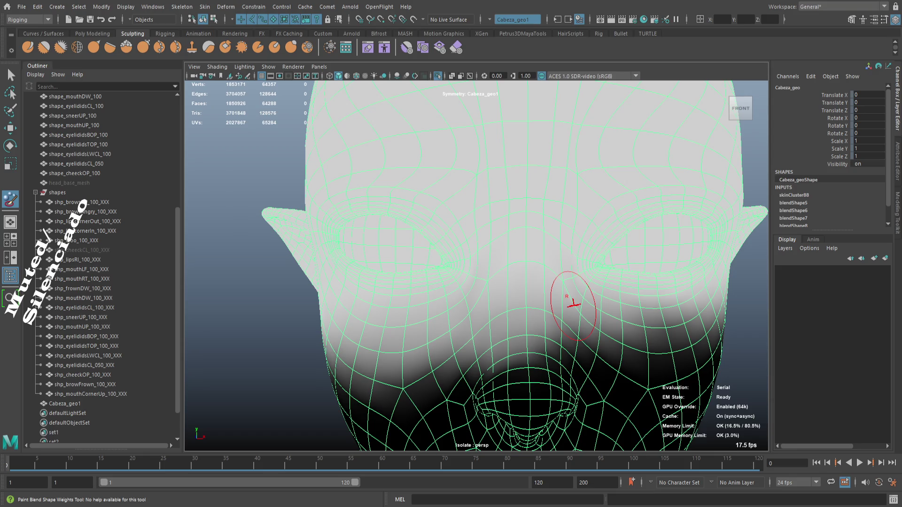
drag(573, 303, 463, 331)
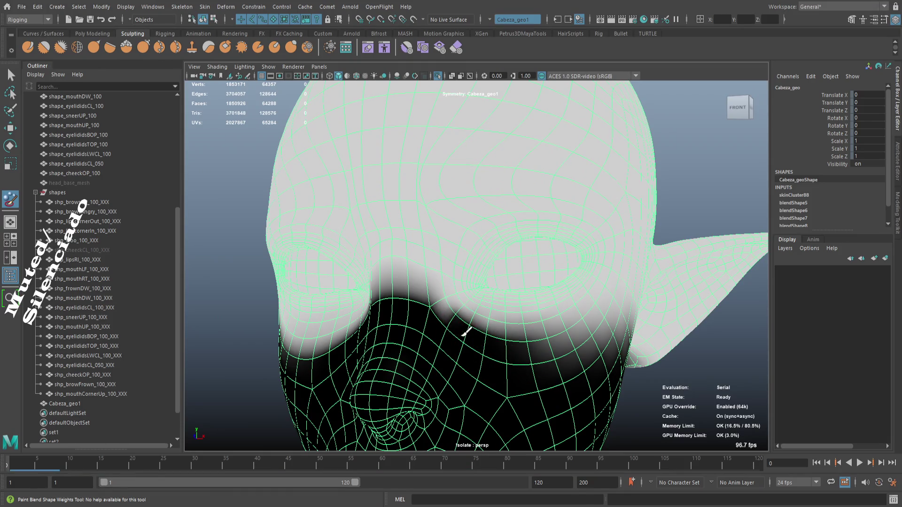
drag(459, 323, 432, 303)
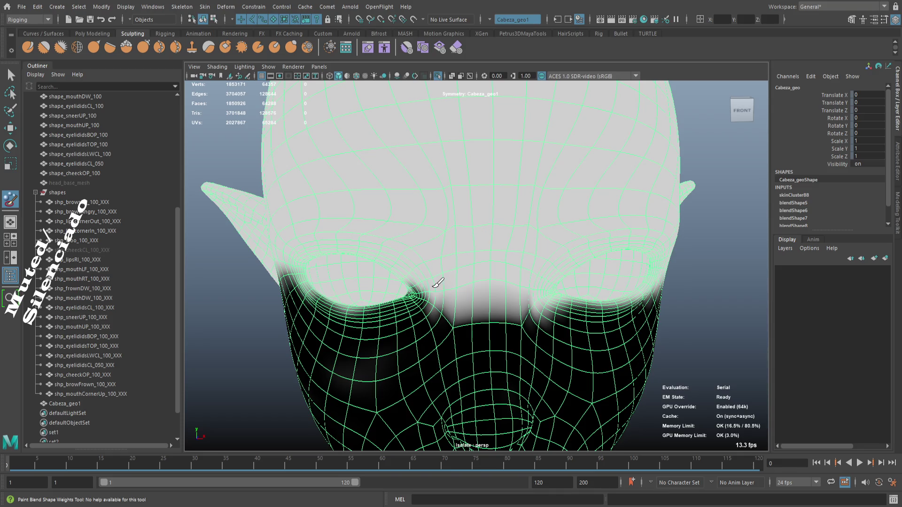
drag(429, 279, 403, 261)
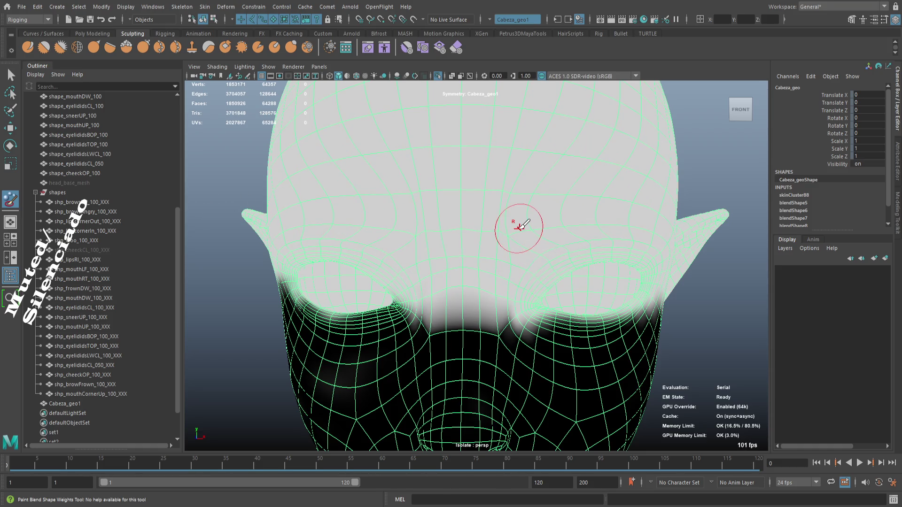
scroll(down, 3)
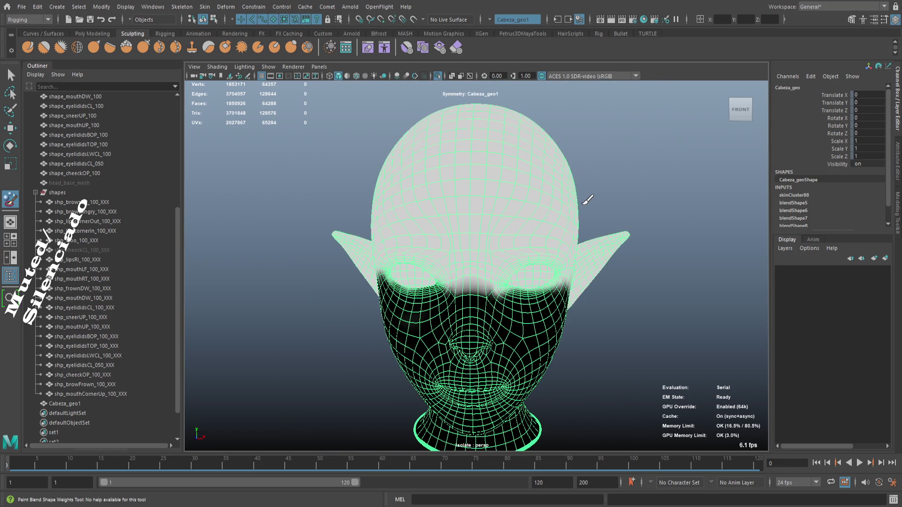
- Exit weight painting, check the brow-only frown from several angles, and reselect the head
key(q)
key(w)
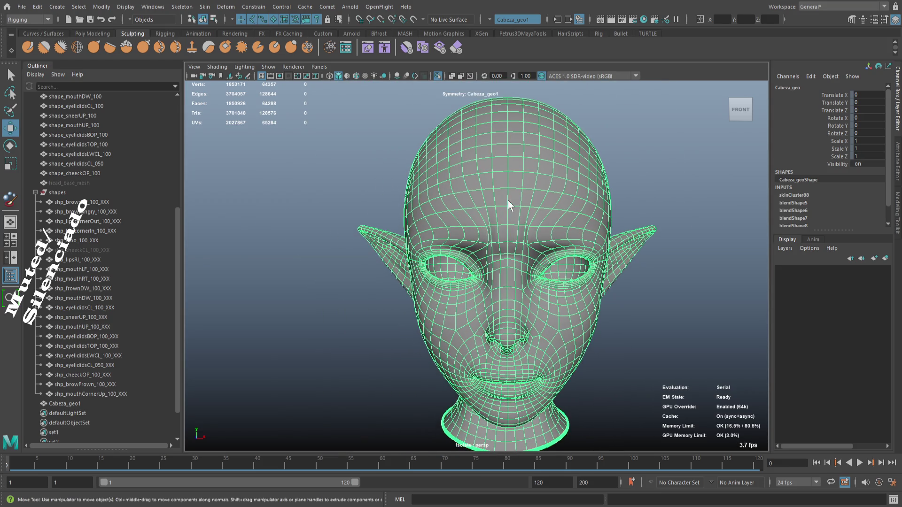
click(646, 180)
scroll(up, 3)
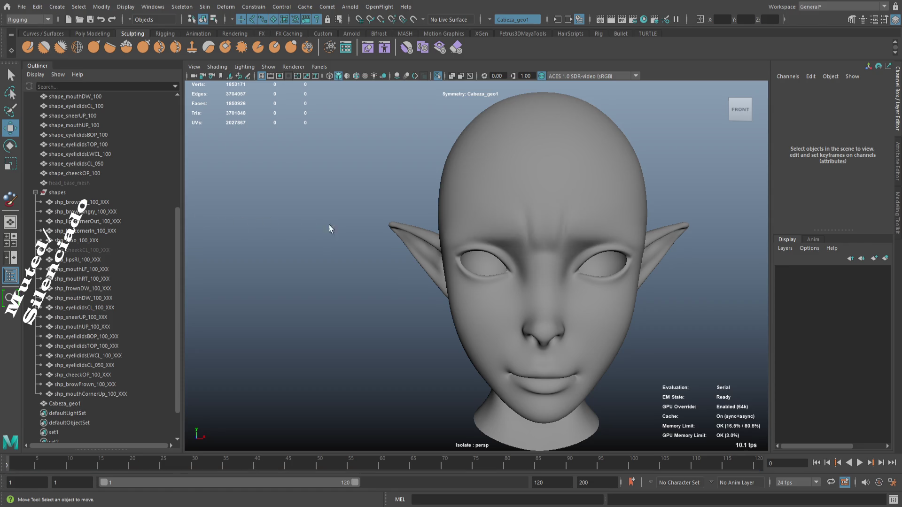
drag(547, 248, 534, 236)
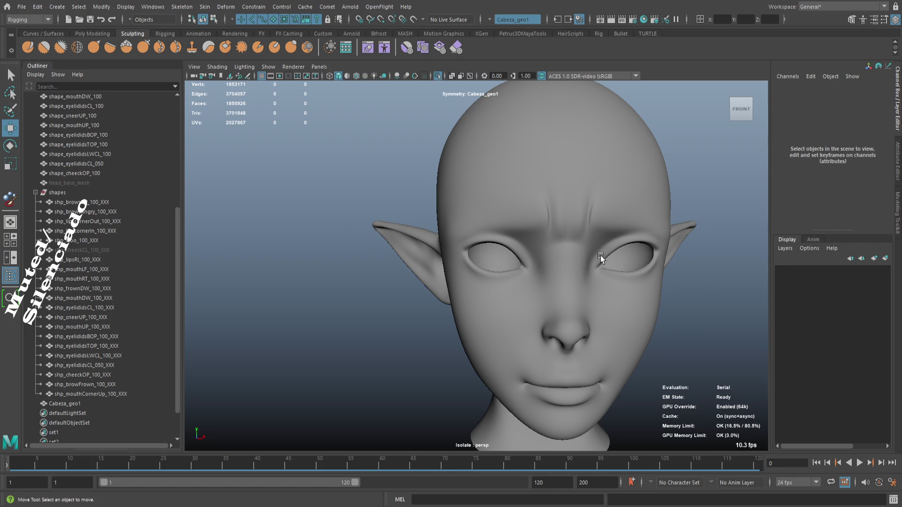
drag(600, 257, 531, 248)
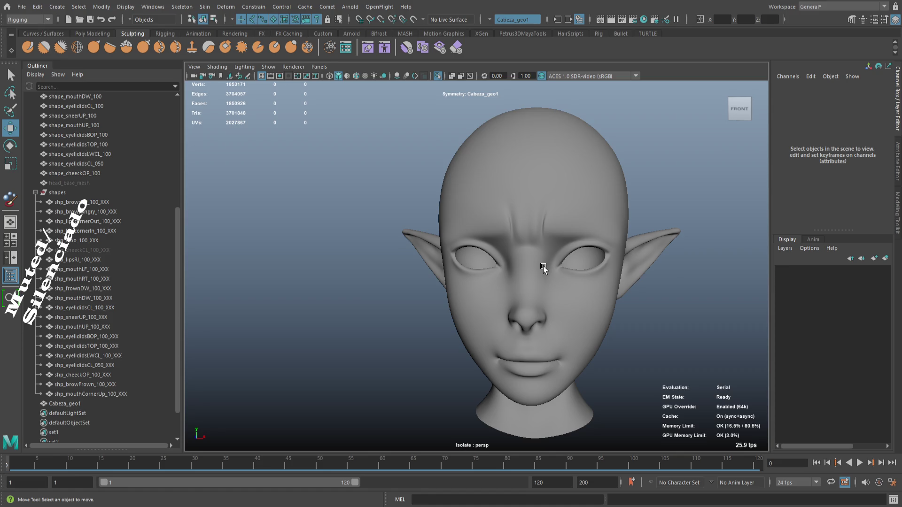
drag(546, 264, 634, 332)
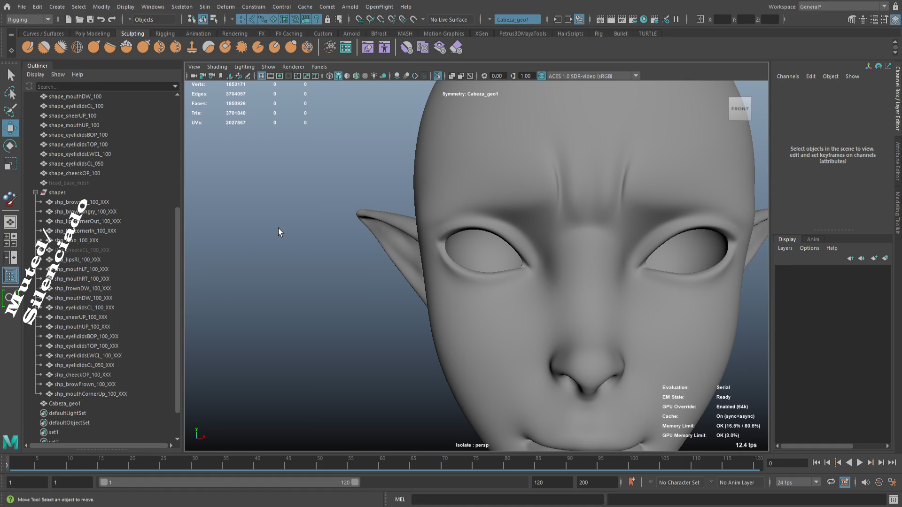
scroll(down, 3)
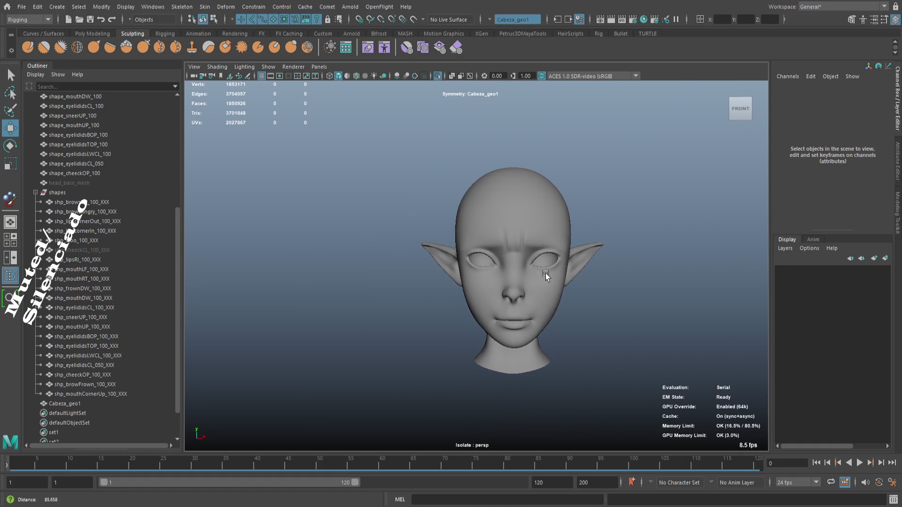
scroll(up, 3)
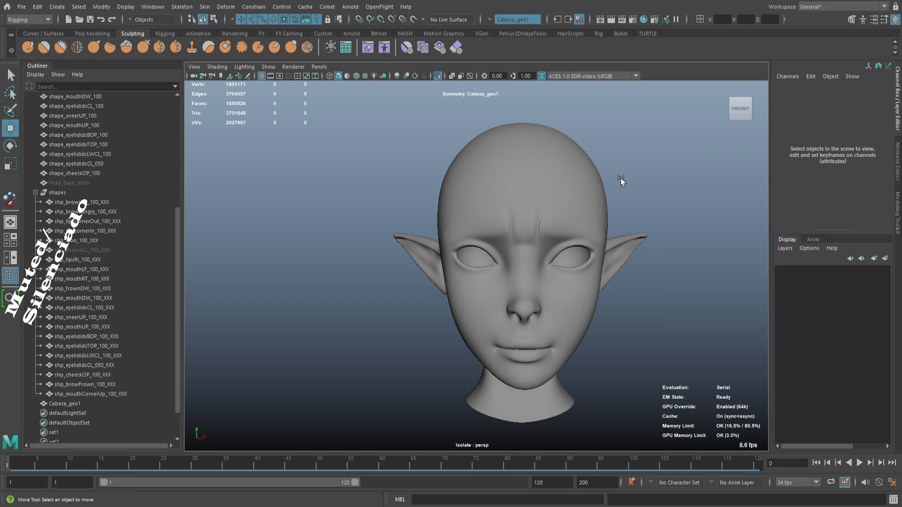
click(546, 206)
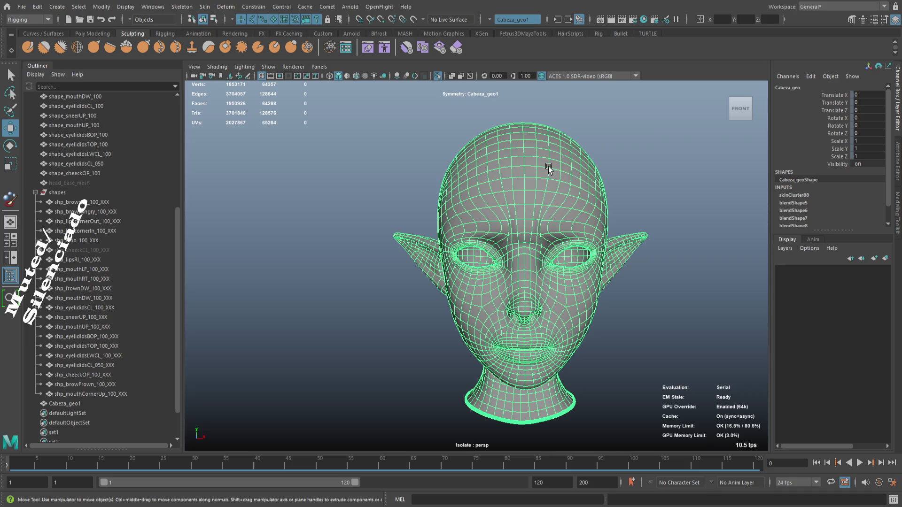
click(625, 191)
- Duplicate the head mesh and select all its translate, rotate and scale channels
click(535, 193)
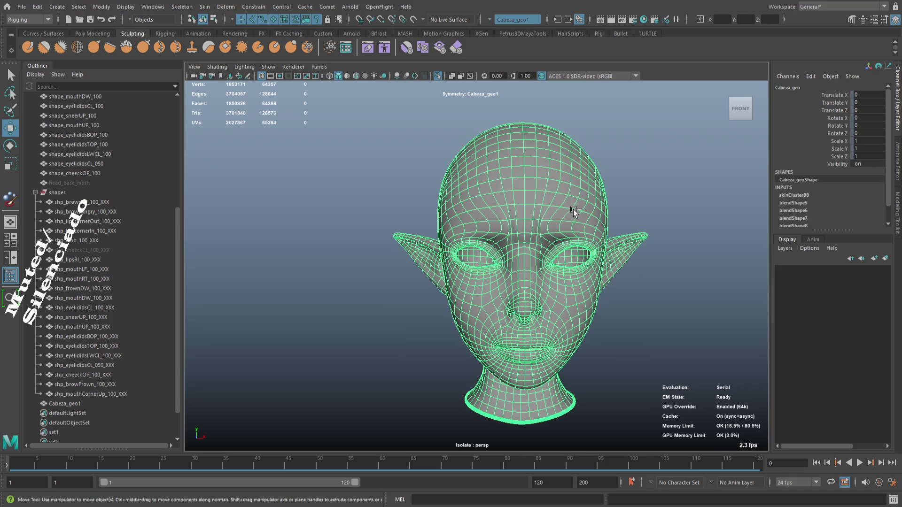
key(ctrl+d)
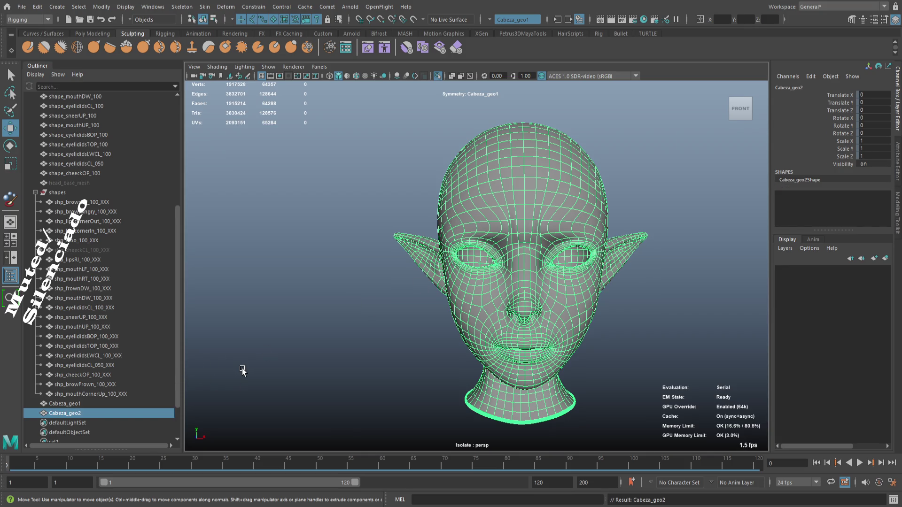
click(833, 95)
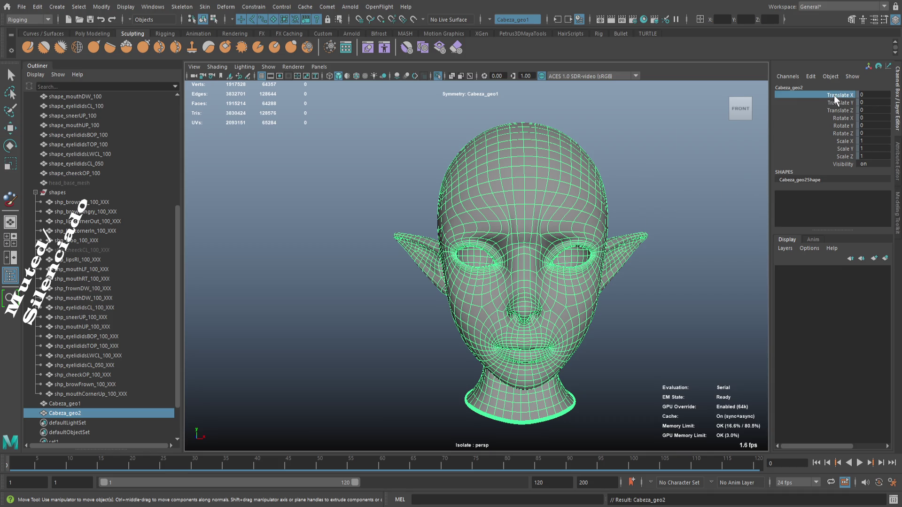
click(842, 156)
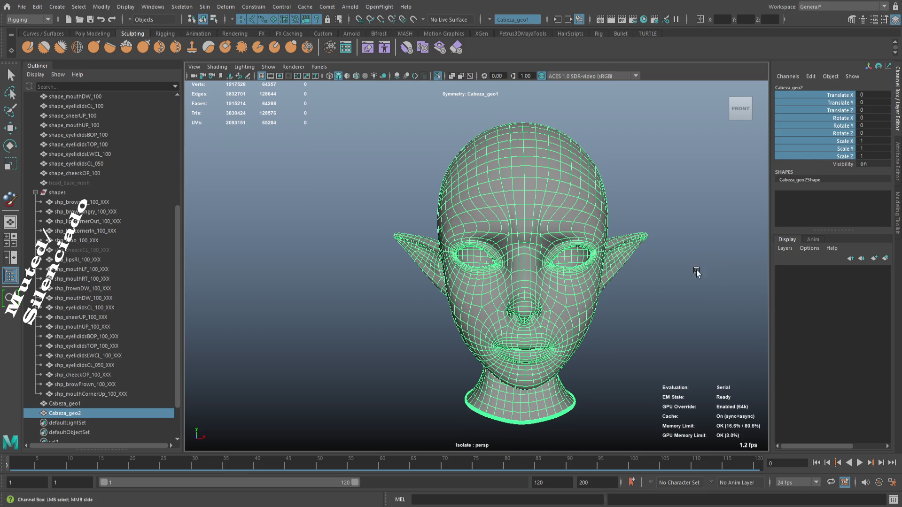
- Reselect Cabeza_geo2 and toggle Isolate Select off to show the whole scene
click(113, 410)
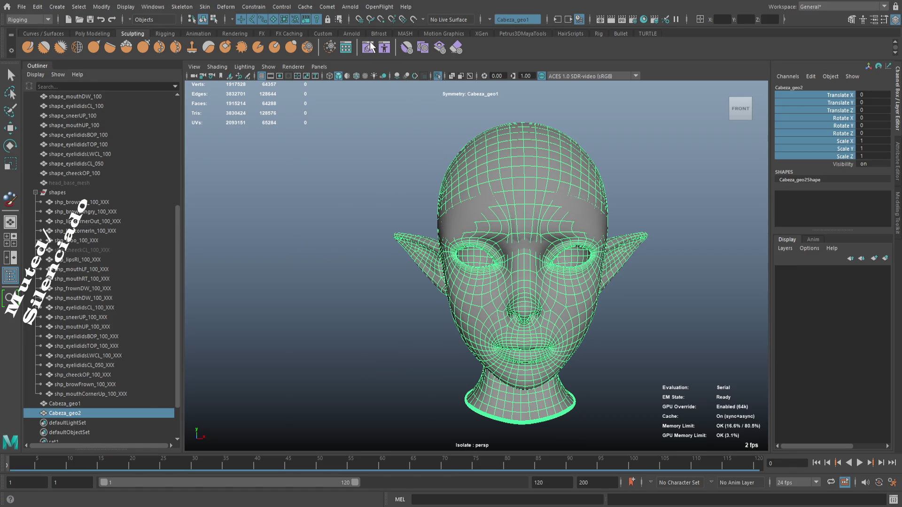
click(362, 155)
key(w)
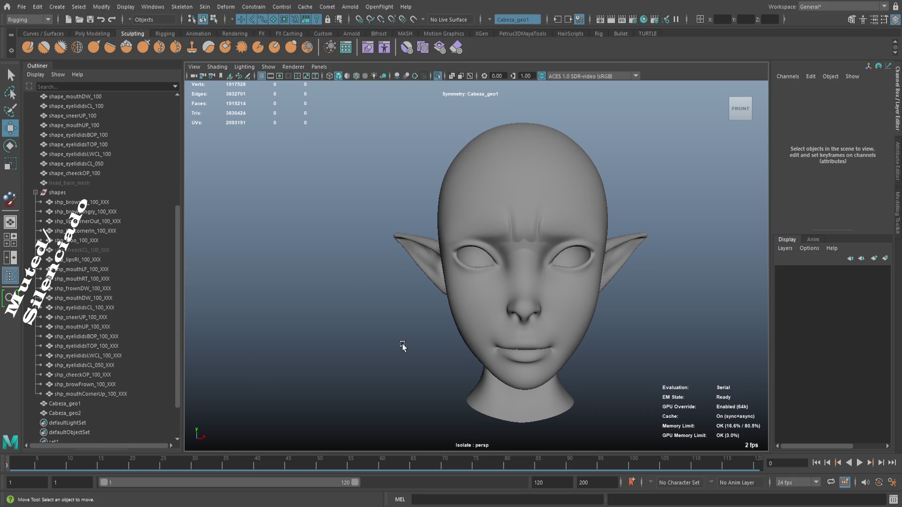
click(89, 413)
key(ctrl+1)
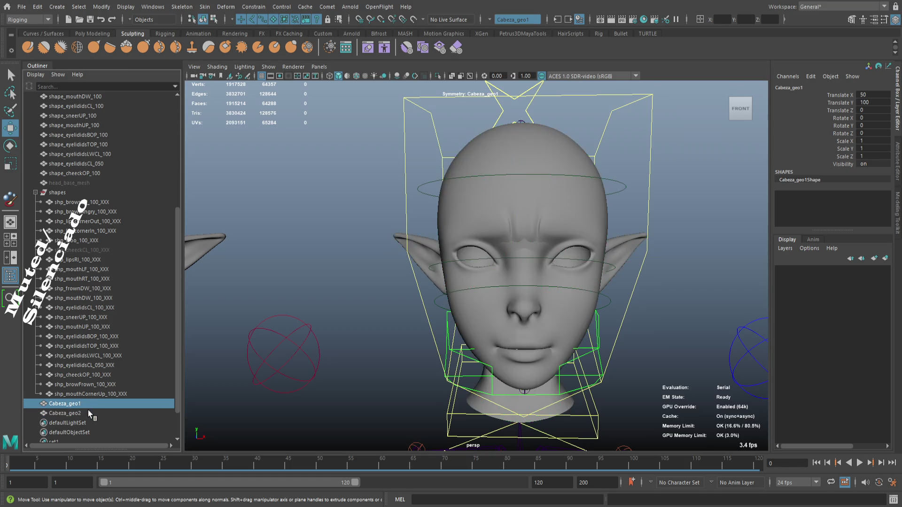
- Move Cabeza_geo2 in the Outliner just below shape_cheeckOP_100, then select the right-hand head
scroll(down, 3)
drag(433, 288, 471, 405)
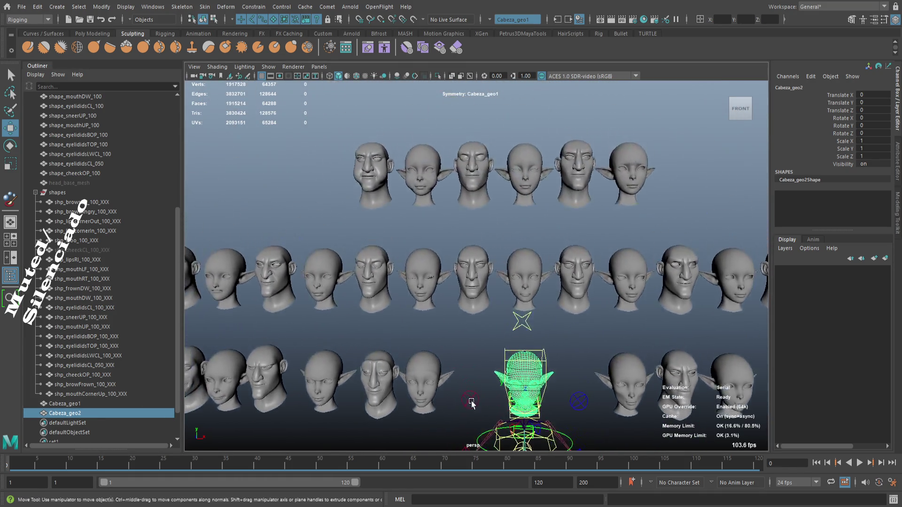
drag(100, 239, 99, 179)
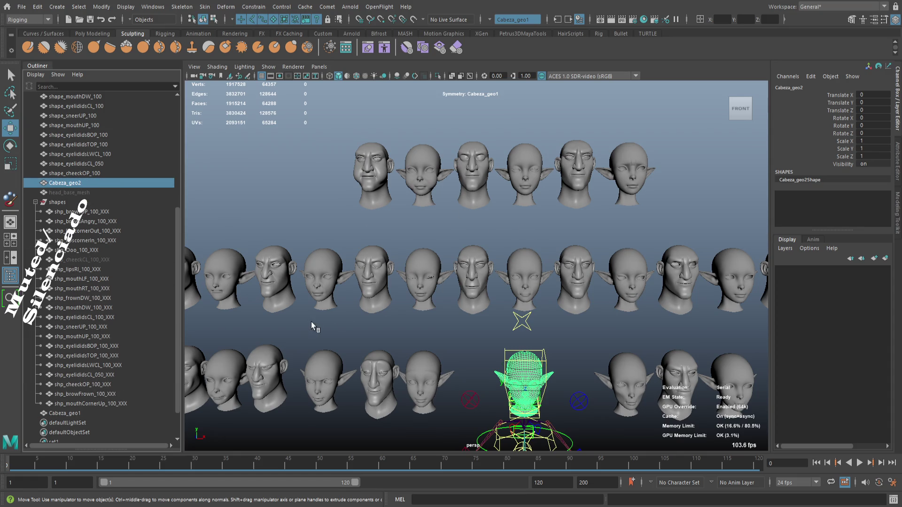
scroll(up, 3)
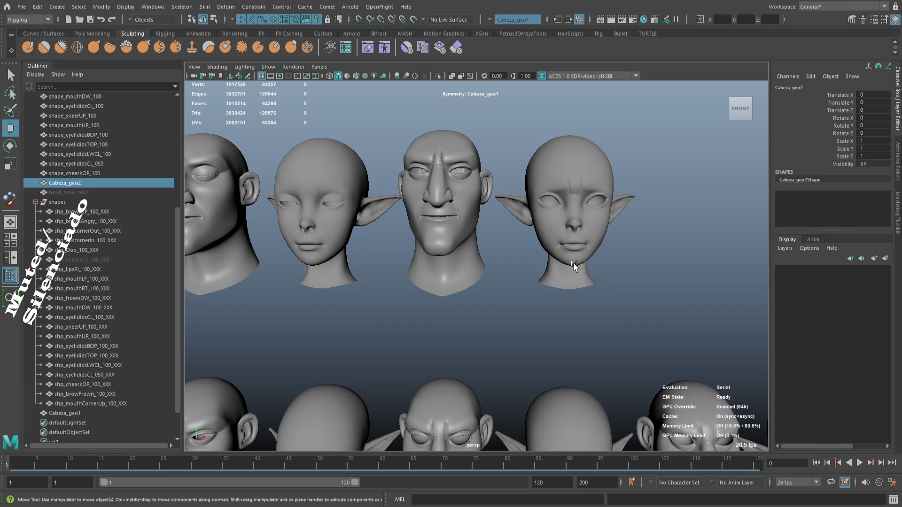
click(572, 266)
scroll(down, 3)
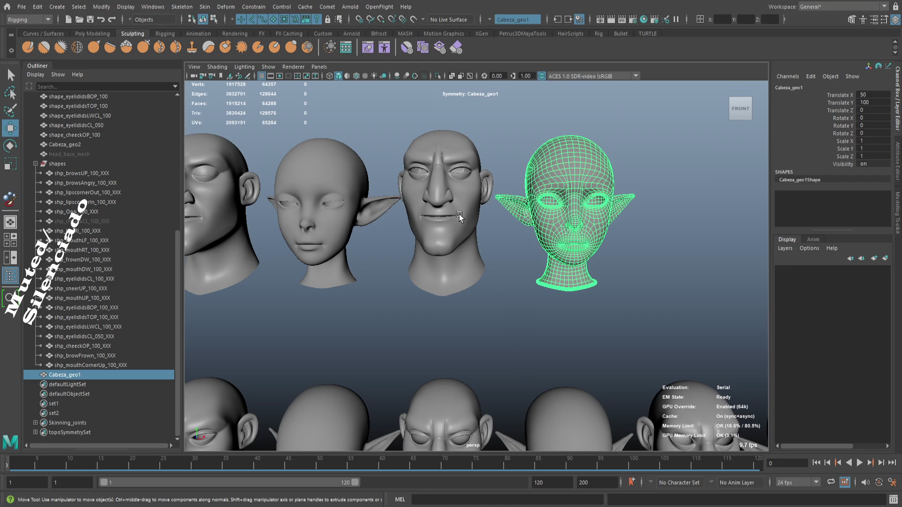
- Copy the shp_browFrown_100_XXX name onto Cabeza_geo2 and edit it to shape_browFrown_100
click(458, 216)
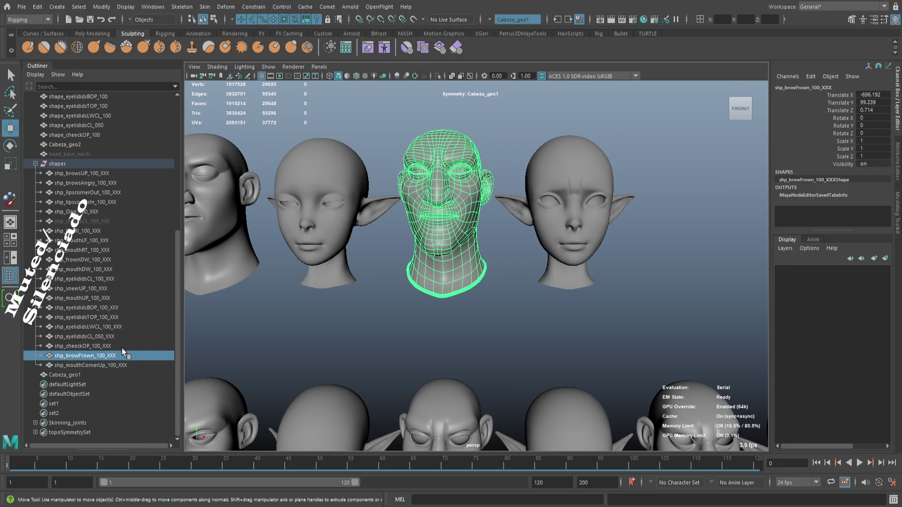
double_click(126, 355)
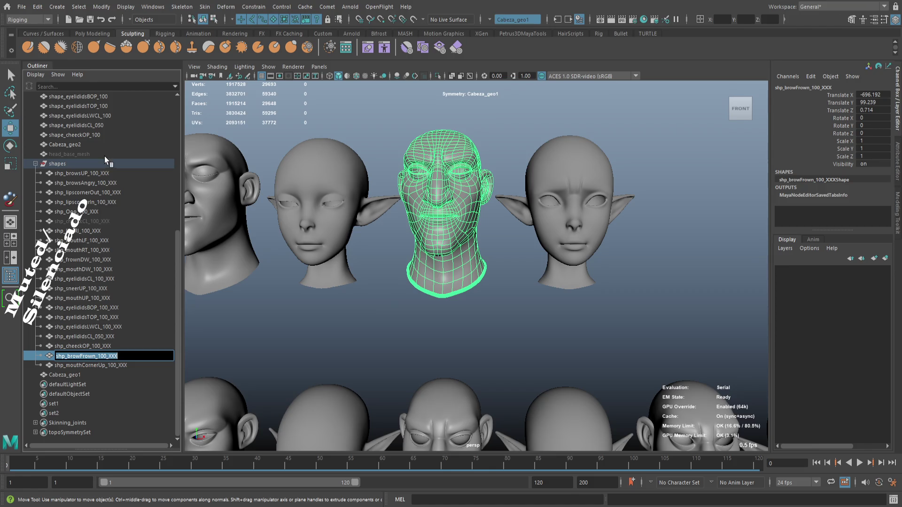
click(103, 145)
double_click(102, 146)
key(ctrl+v)
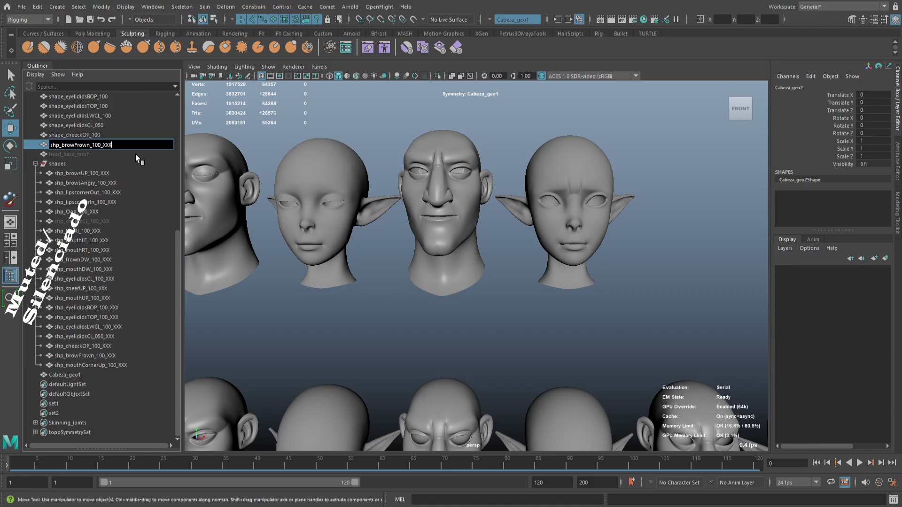
key(BackSpace)
key(BackSpace)
key(BackSpace)
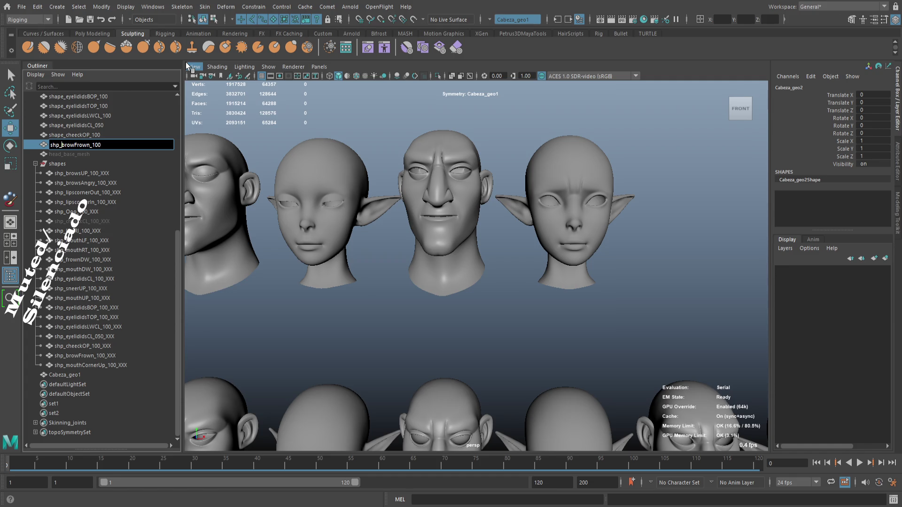
key(BackSpace)
key(BackSpace)
text(hape)
key(Return)
- Zoom in to inspect the shape_browFrown_100 frown sculpt, then save the scene
click(484, 247)
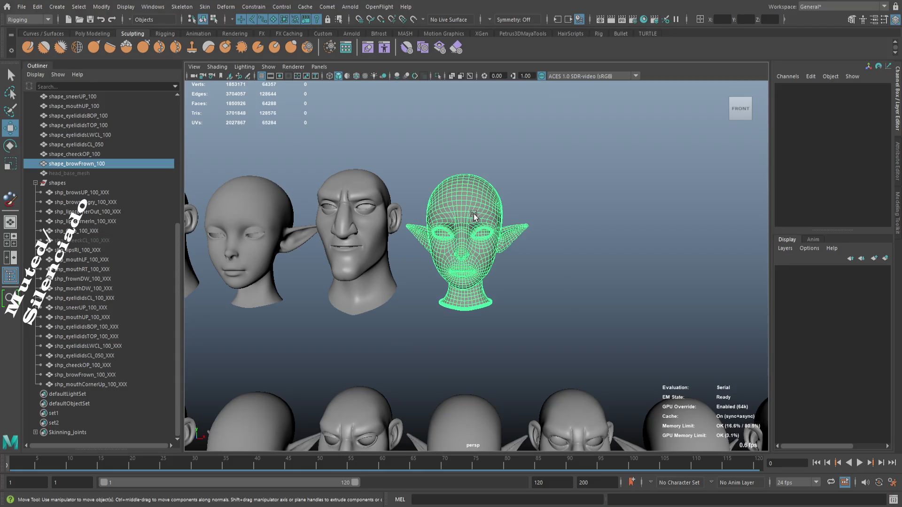
scroll(up, 3)
scroll(up, 3)
scroll(down, 3)
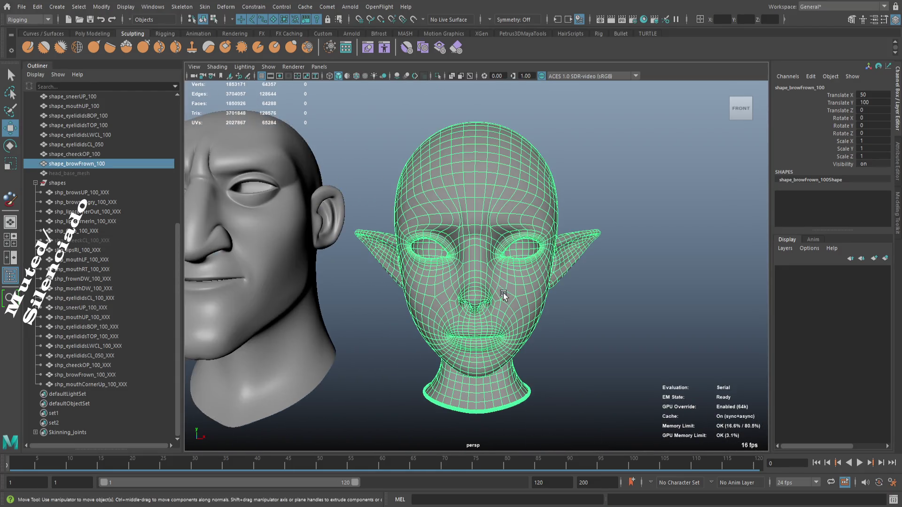
scroll(up, 3)
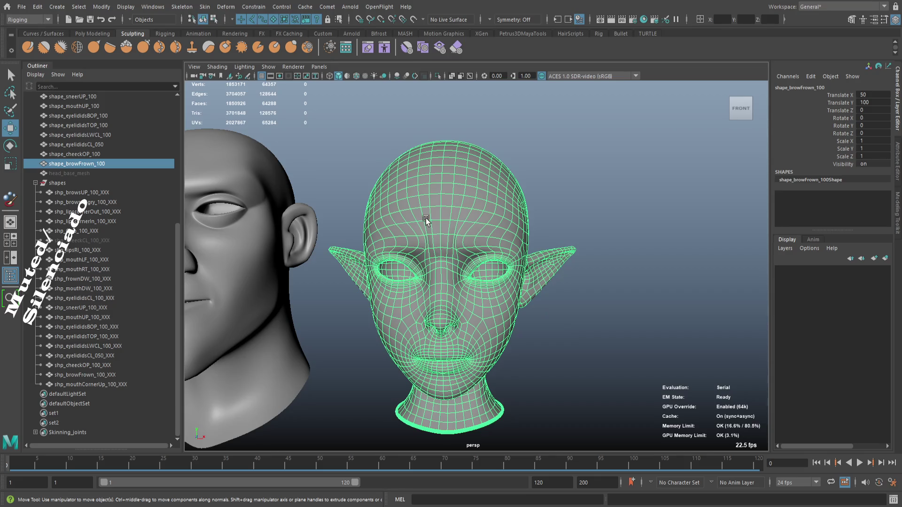
scroll(up, 3)
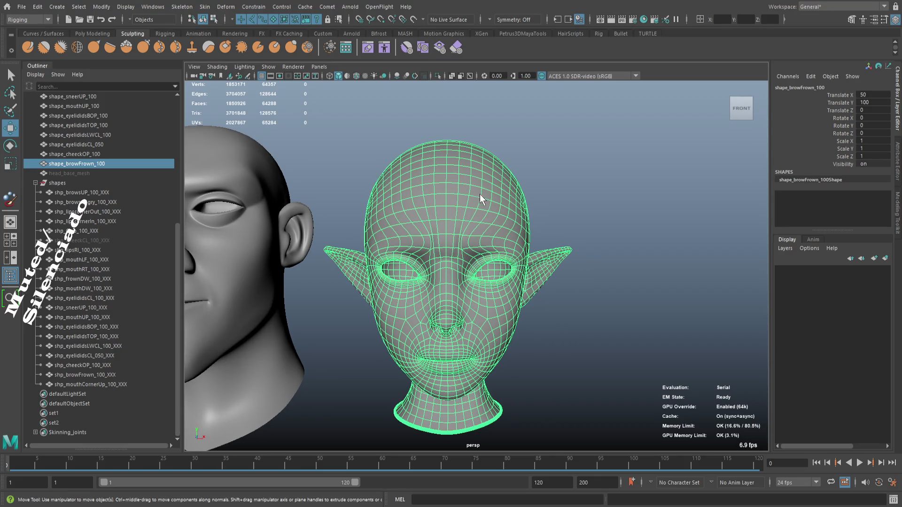
click(577, 203)
click(468, 224)
click(577, 284)
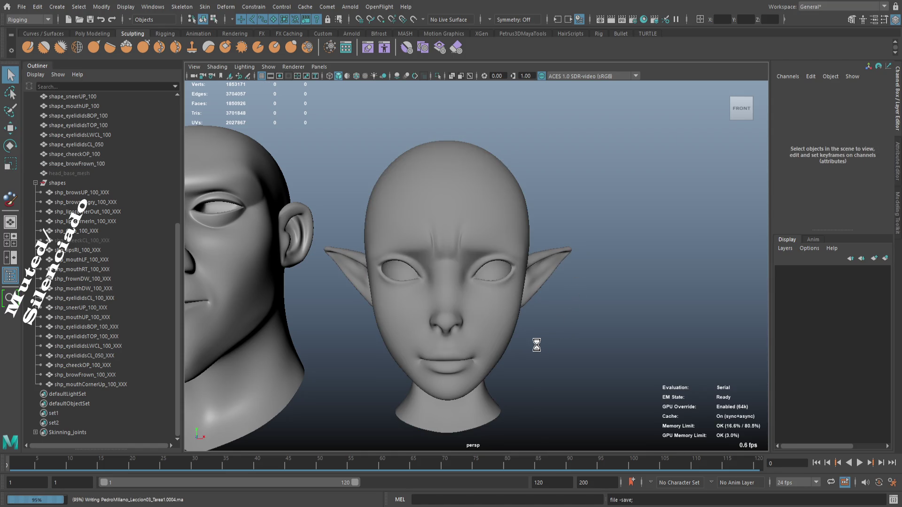
key(w)
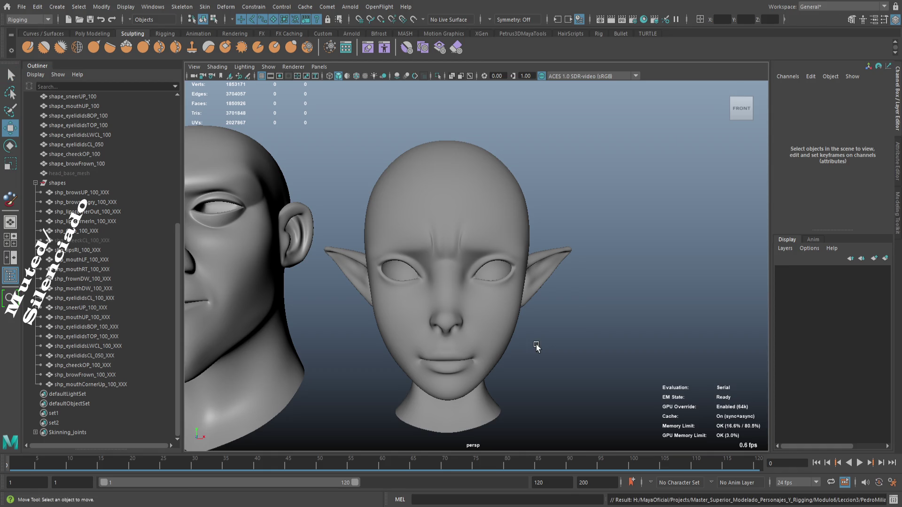
- Duplicate the elf head mesh on the rig as Cabeza_geo1
scroll(down, 3)
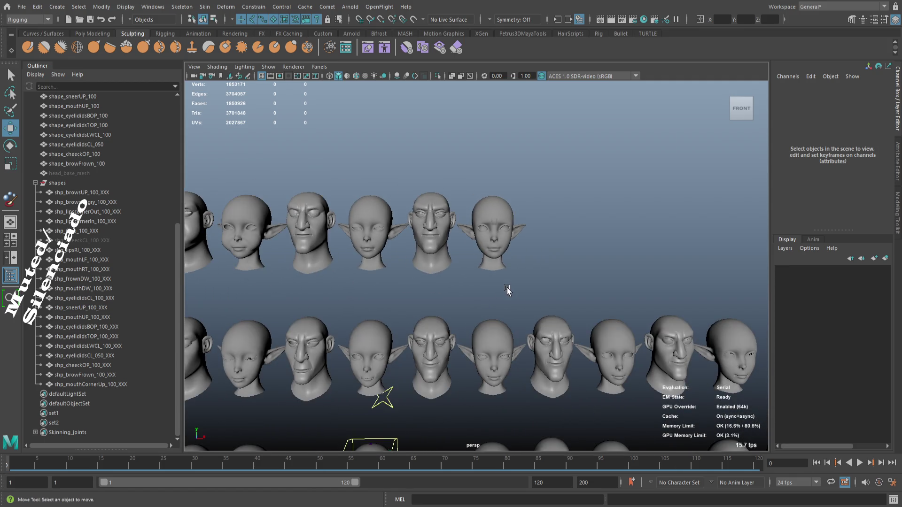
scroll(down, 3)
scroll(up, 3)
drag(510, 248, 484, 244)
scroll(up, 3)
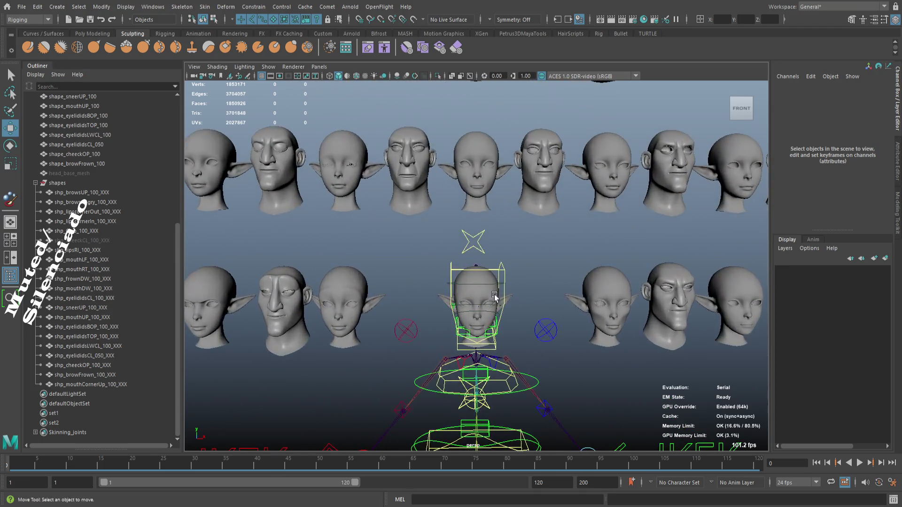
click(484, 280)
key(ctrl+d)
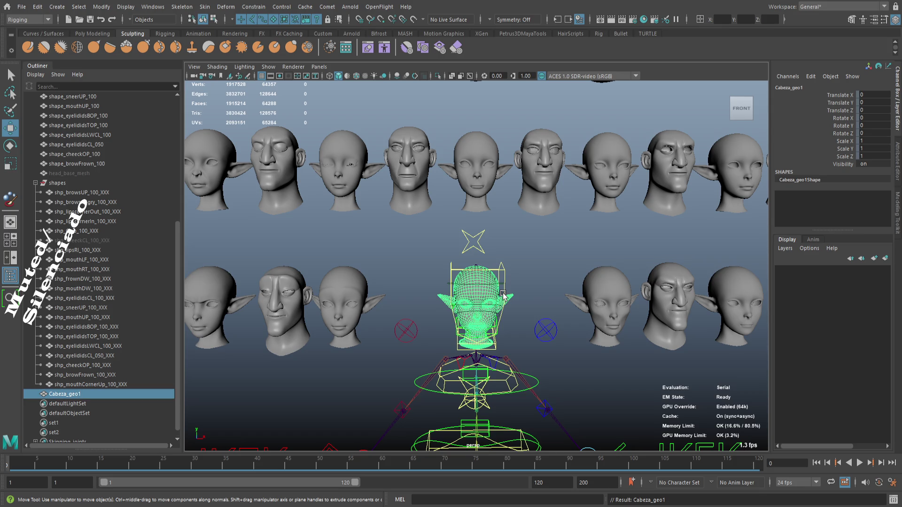
- Set Cabeza_geo1's Translate Y to 150 in the Channel Box
click(838, 94)
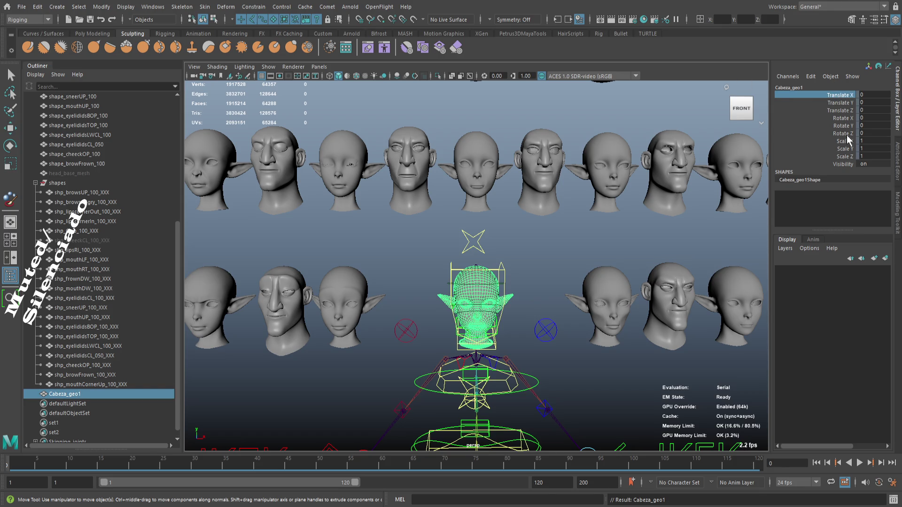
click(845, 156)
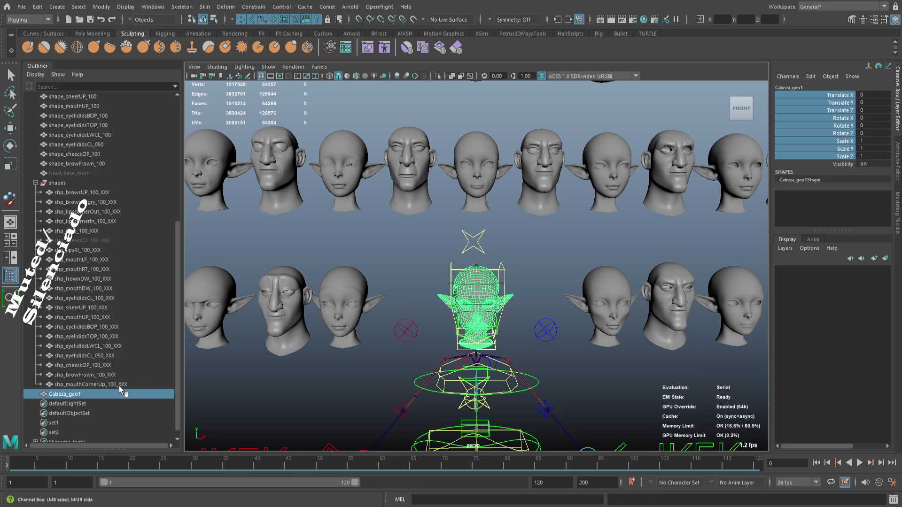
double_click(872, 103)
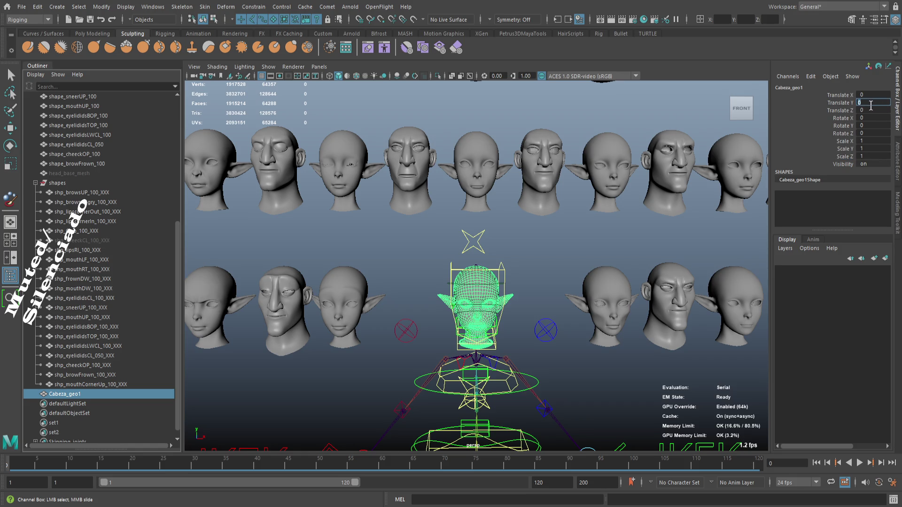
text(150)
key(Return)
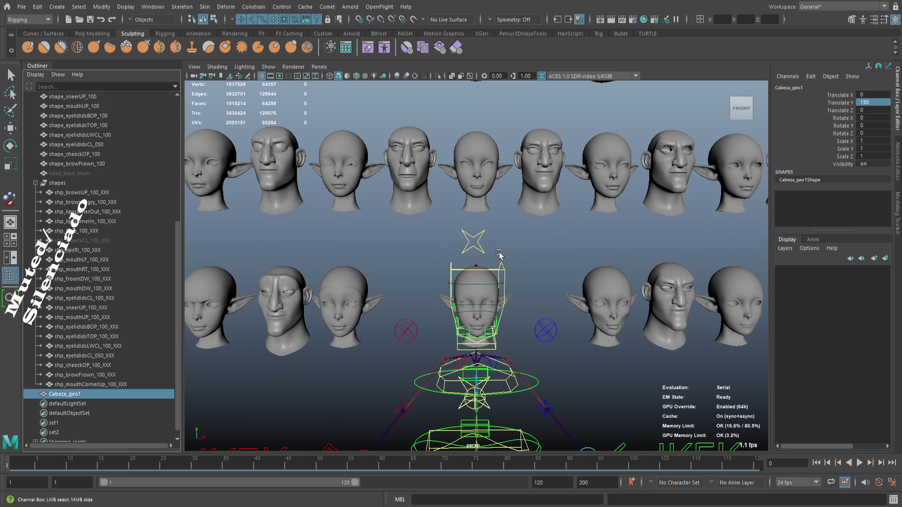
scroll(down, 3)
scroll(up, 3)
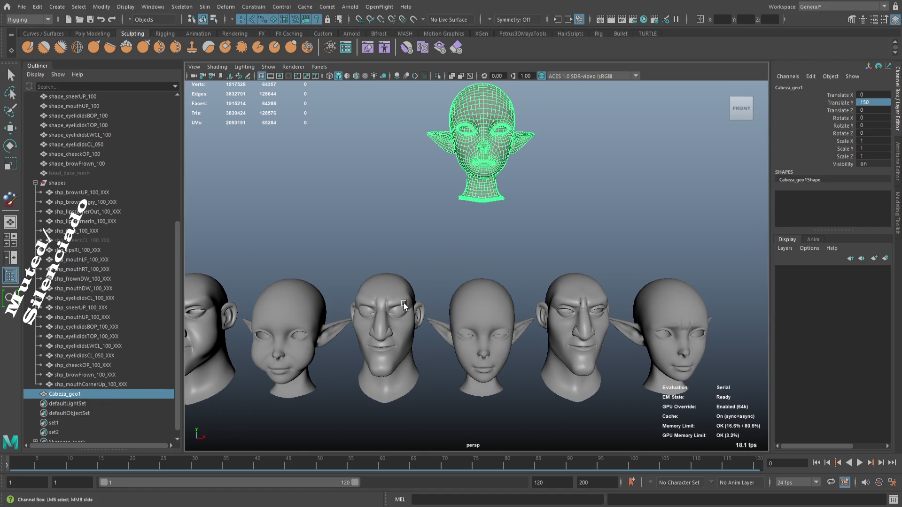
- Align the shp_mouthCornerUp_100_XXX reference head onto the raised Cabeza_geo1 with the Align Tool
click(134, 385)
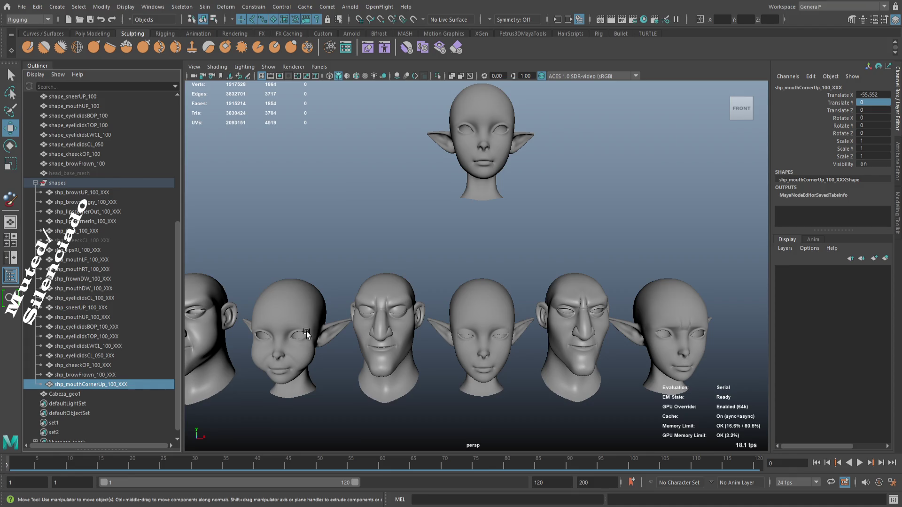
click(500, 143)
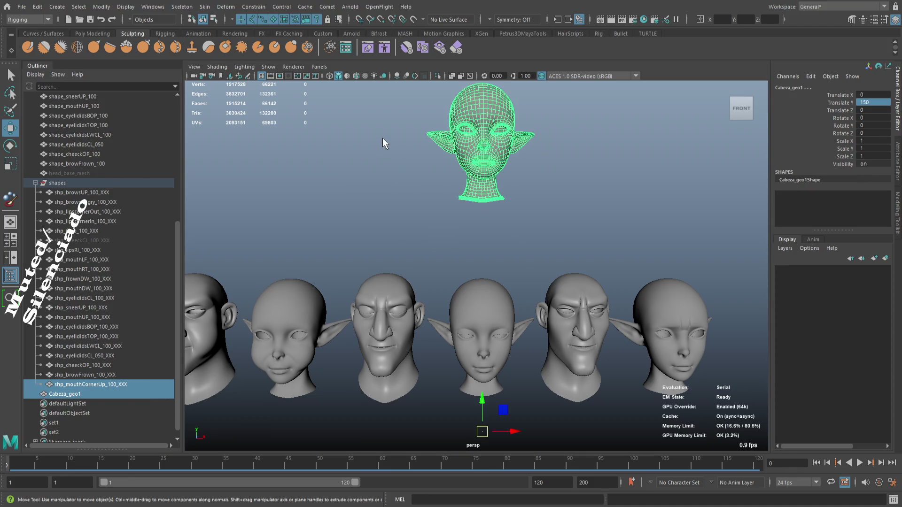
key(g)
scroll(down, 3)
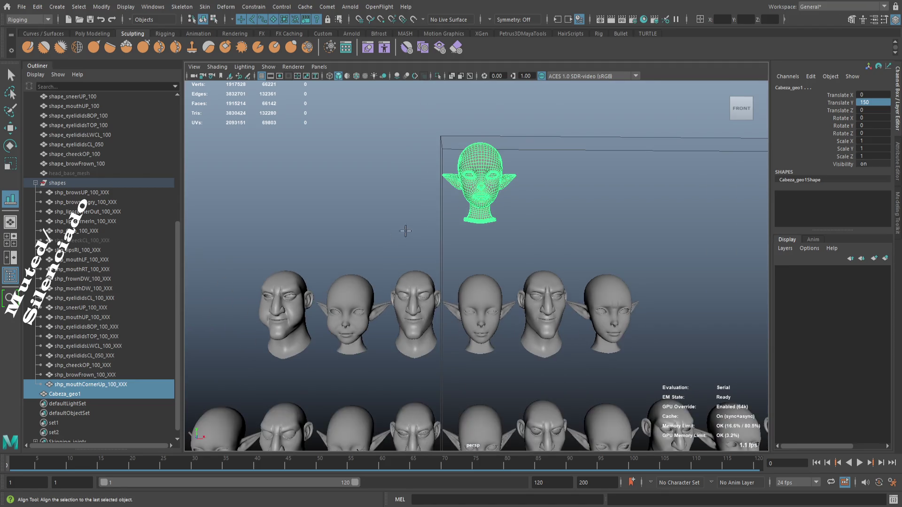
drag(423, 227, 442, 209)
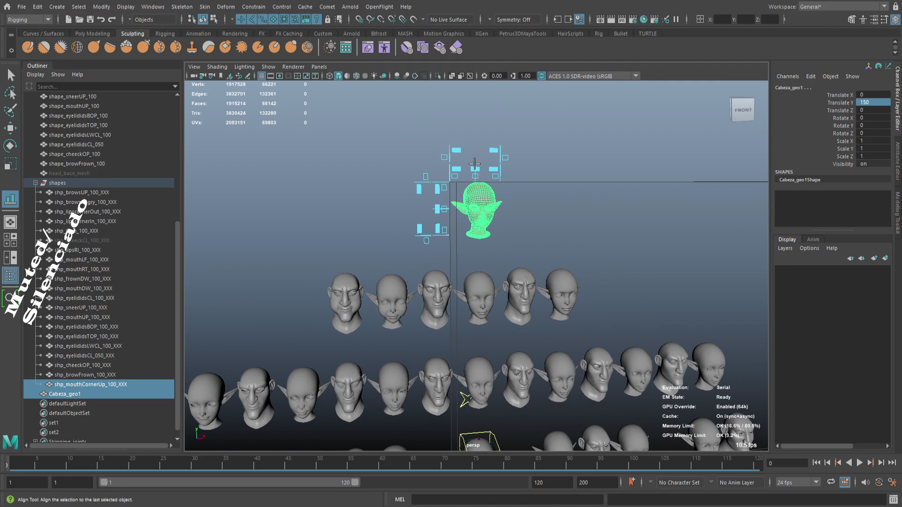
click(437, 209)
drag(438, 210, 446, 235)
- Move the reference head to the elf head's left, deselect, and zoom in on both
key(f)
drag(463, 308, 465, 265)
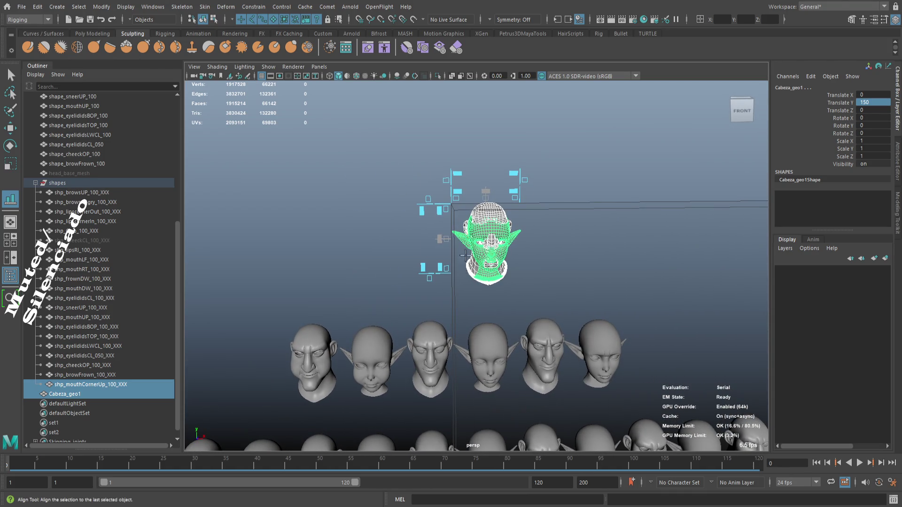
click(457, 174)
key(w)
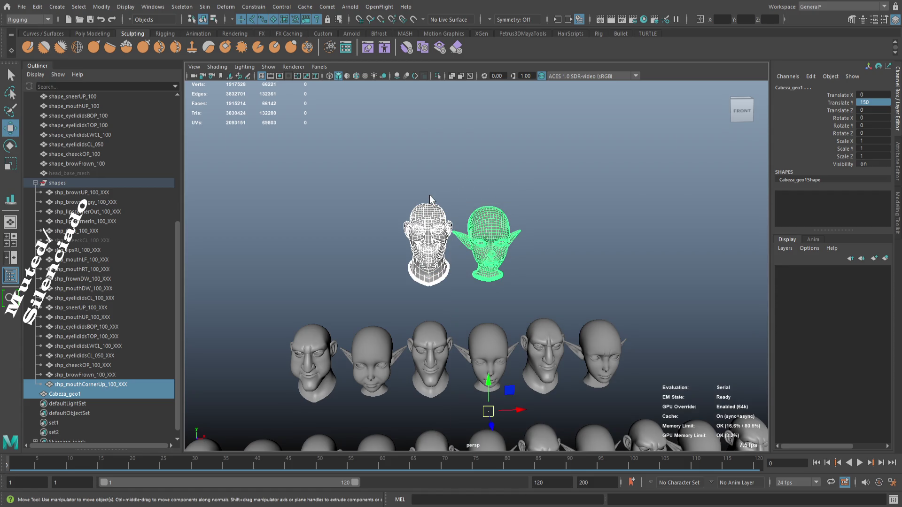
click(455, 178)
drag(452, 182, 563, 323)
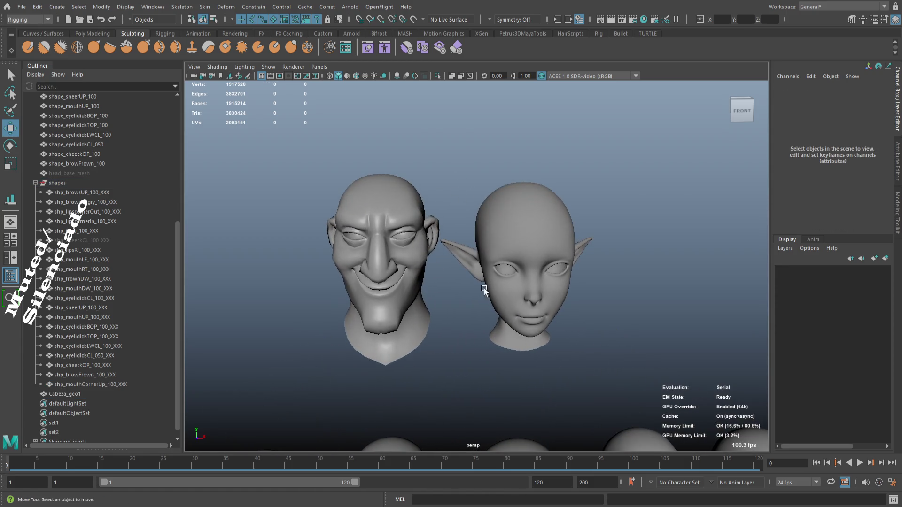
- Move Cabeza_geo1 up among the shape_ heads in the Outliner
drag(429, 261, 465, 274)
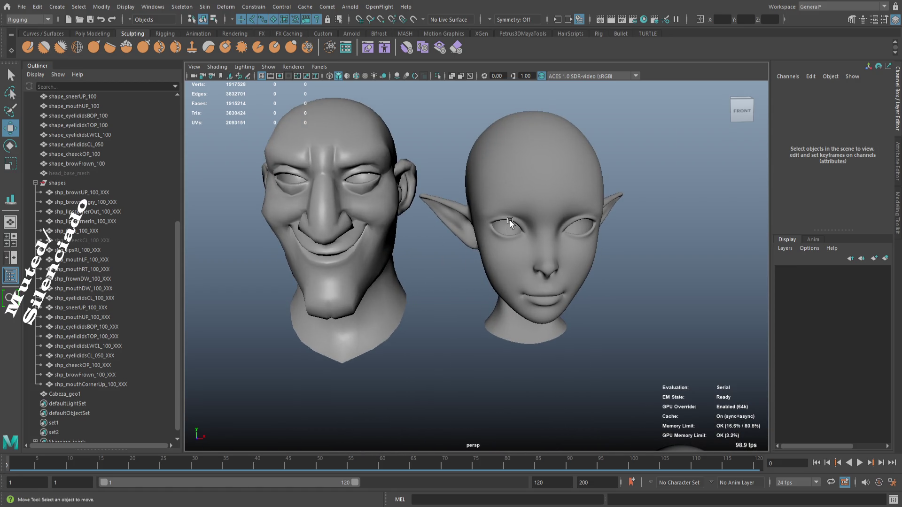
click(510, 222)
drag(108, 394, 102, 170)
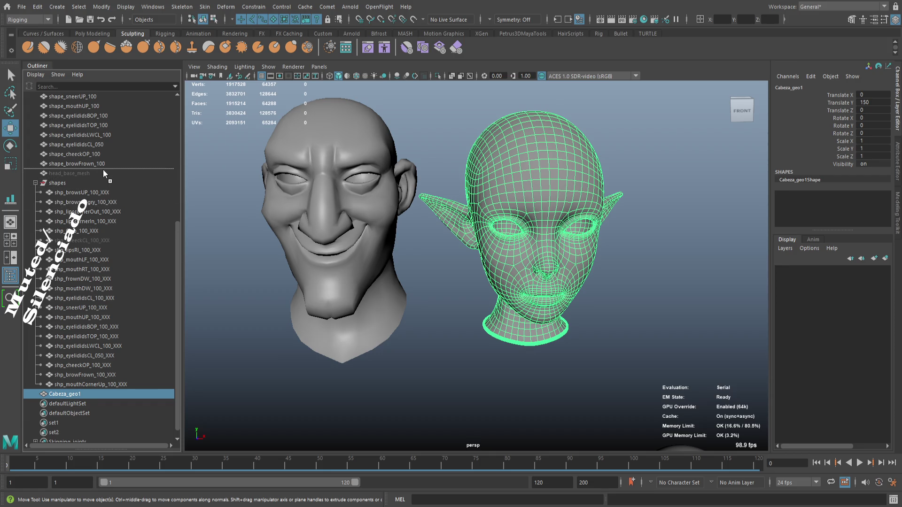
click(94, 169)
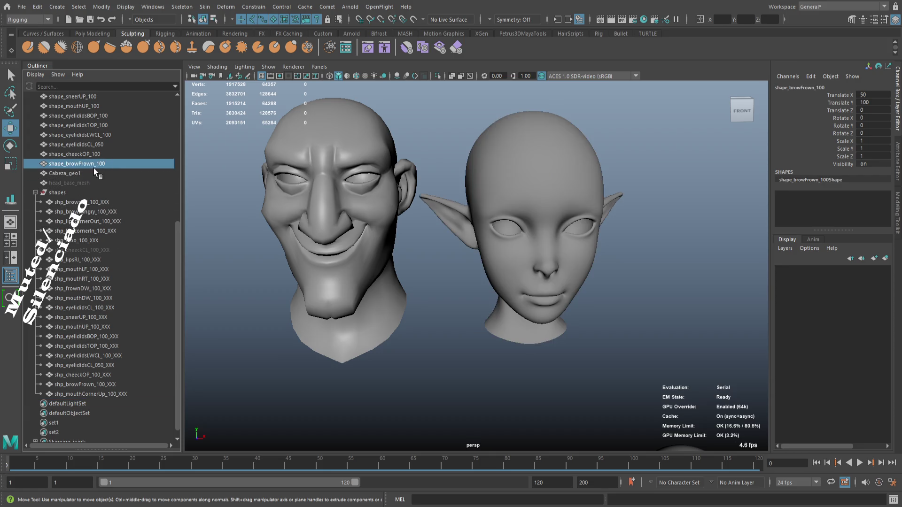
- Rename Cabeza_geo1 to shape_mouthCornerUp_100 using the reference head's copied name
double_click(128, 394)
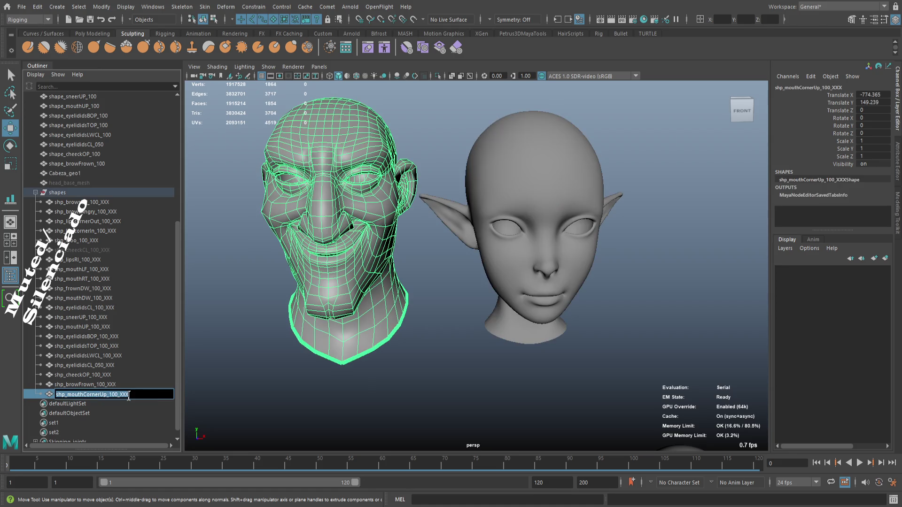
double_click(97, 174)
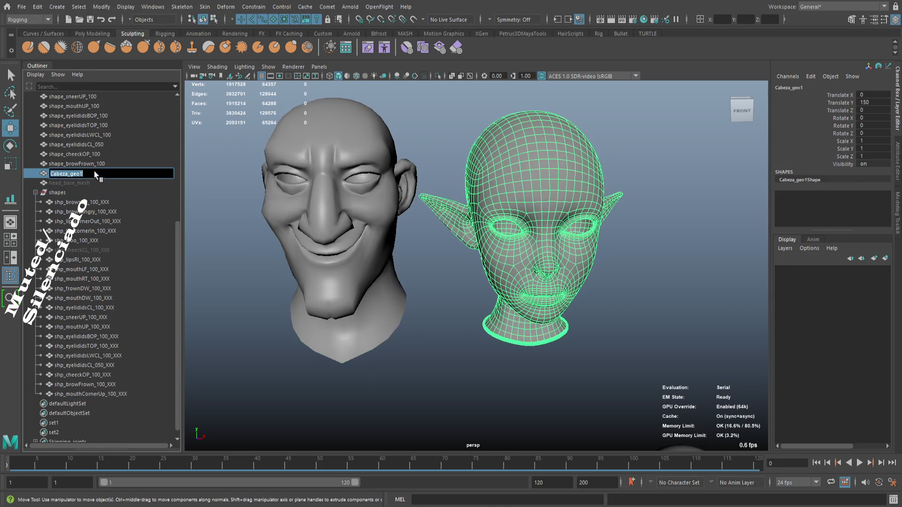
key(ctrl+v)
key(BackSpace)
key(BackSpace)
text(hape)
key(Return)
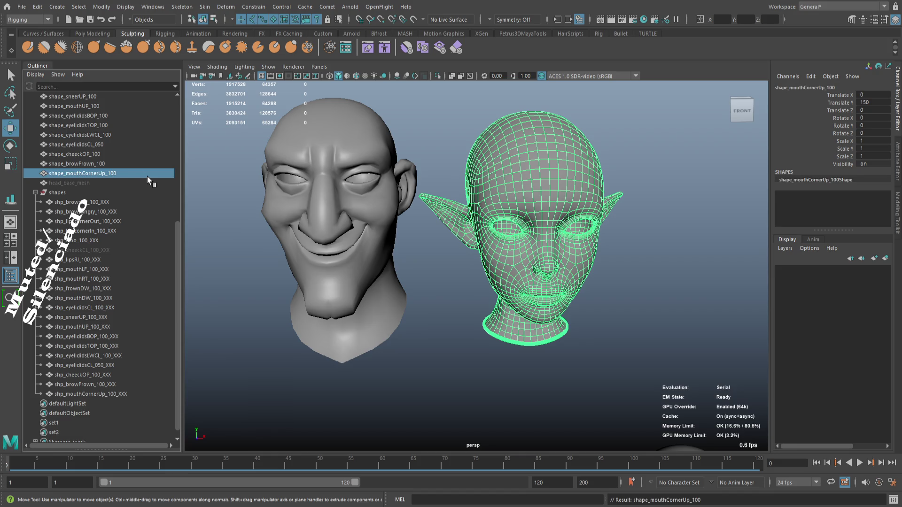
click(123, 163)
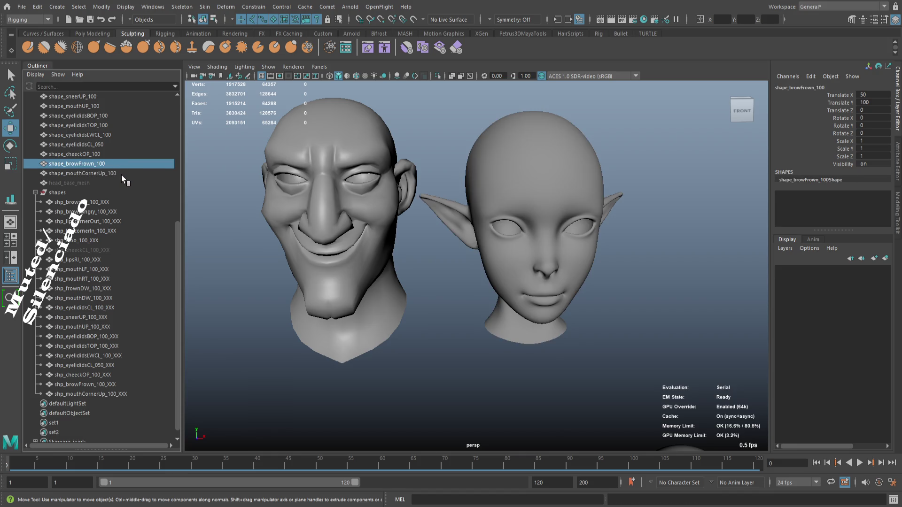
click(122, 174)
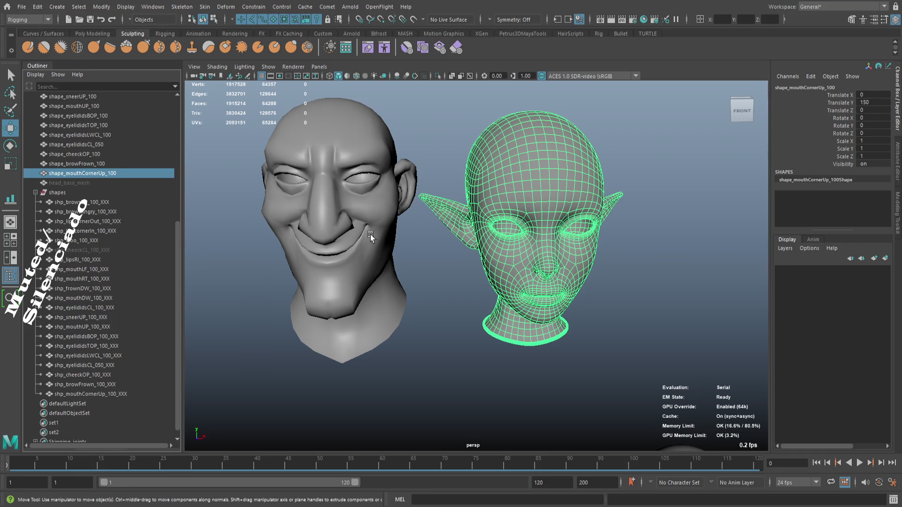
drag(381, 225, 376, 227)
click(375, 228)
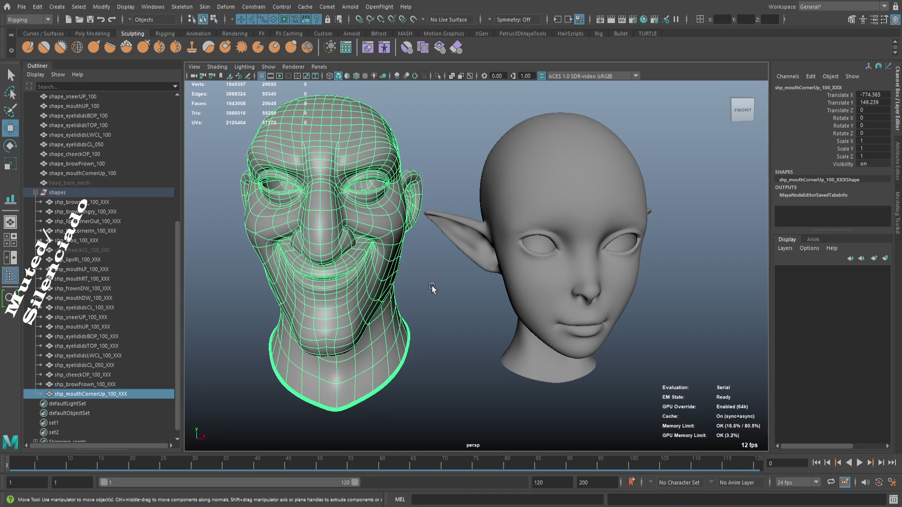
click(432, 285)
drag(417, 271, 470, 258)
click(475, 256)
key(f)
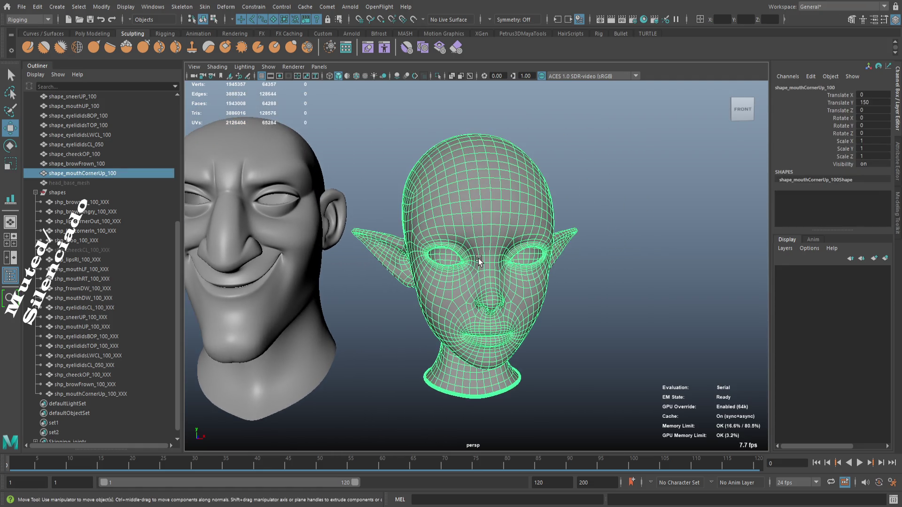
scroll(down, 3)
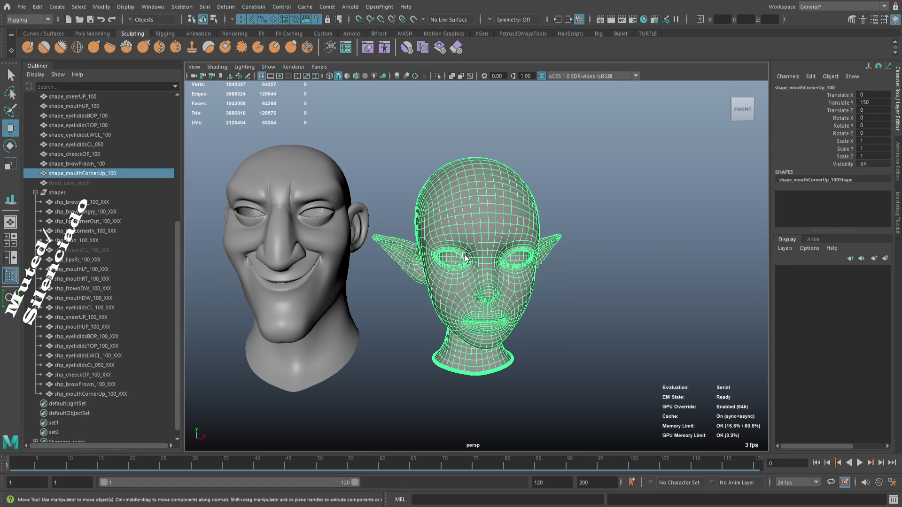
scroll(down, 3)
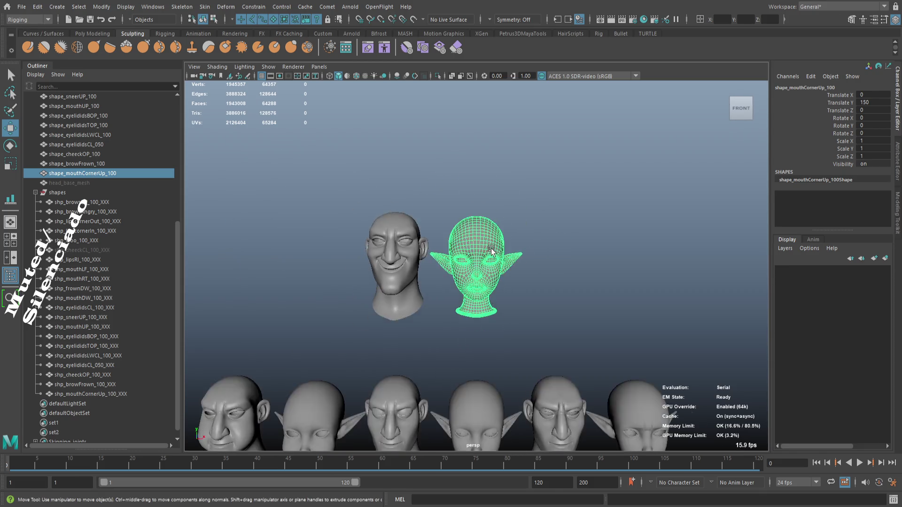
scroll(down, 3)
scroll(up, 3)
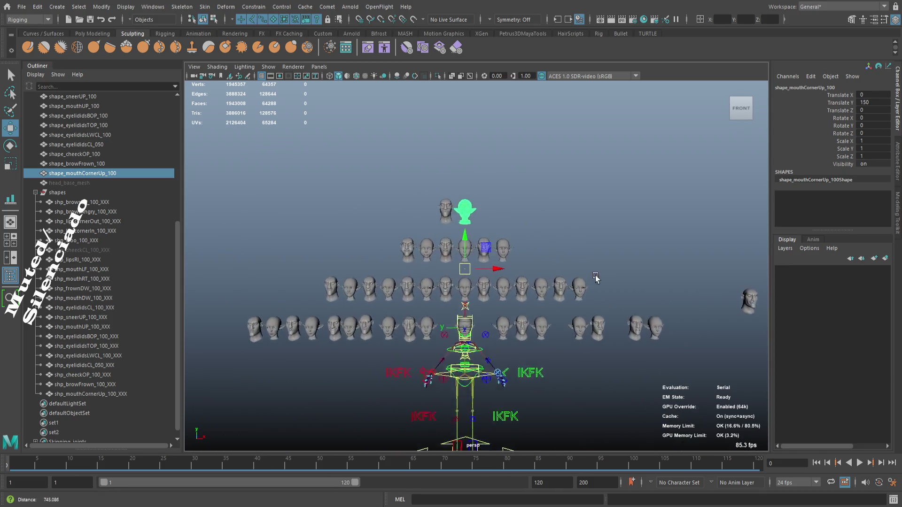
scroll(down, 3)
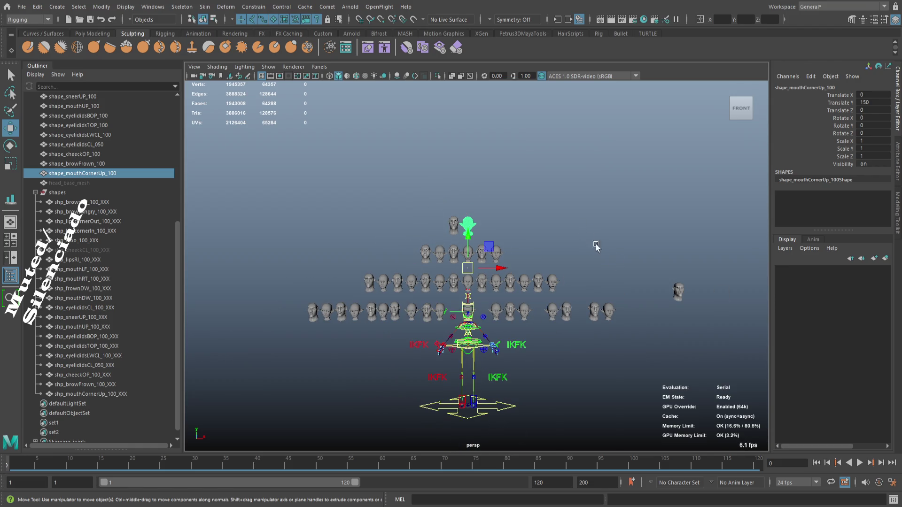
click(680, 291)
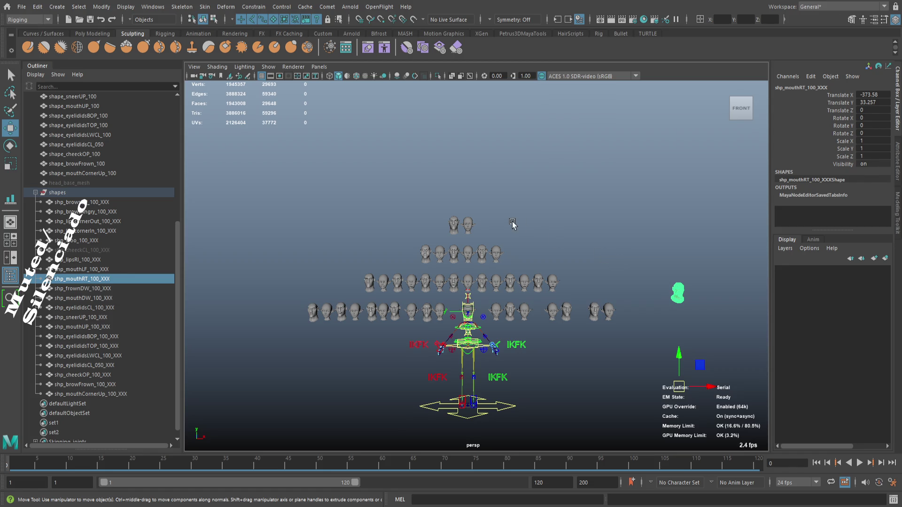
scroll(up, 3)
click(506, 276)
key(f)
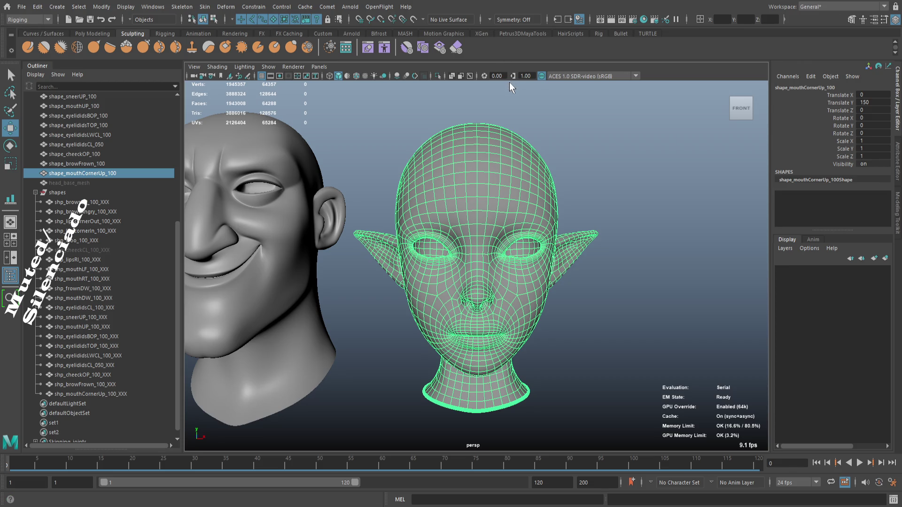
- Set symmetry on the elf head's centre edge and enlarge the Grab brush to about 3.9
scroll(up, 3)
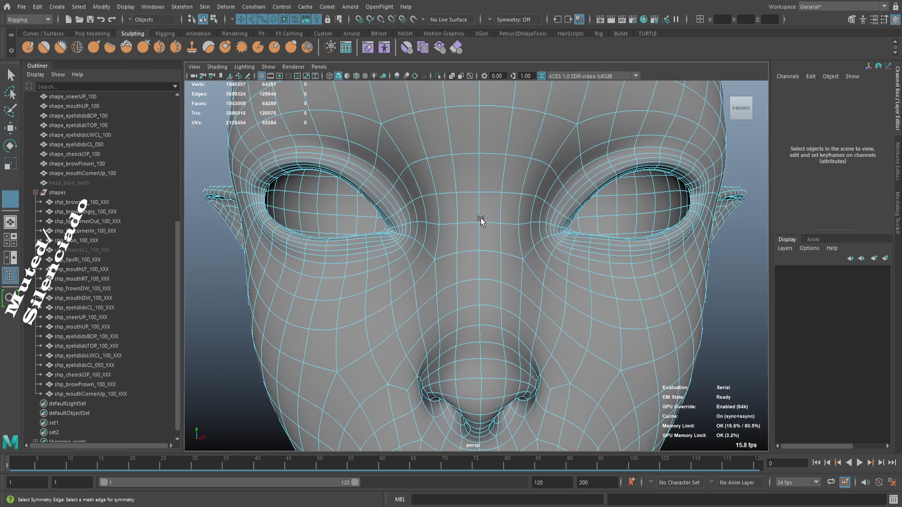
click(480, 212)
scroll(down, 3)
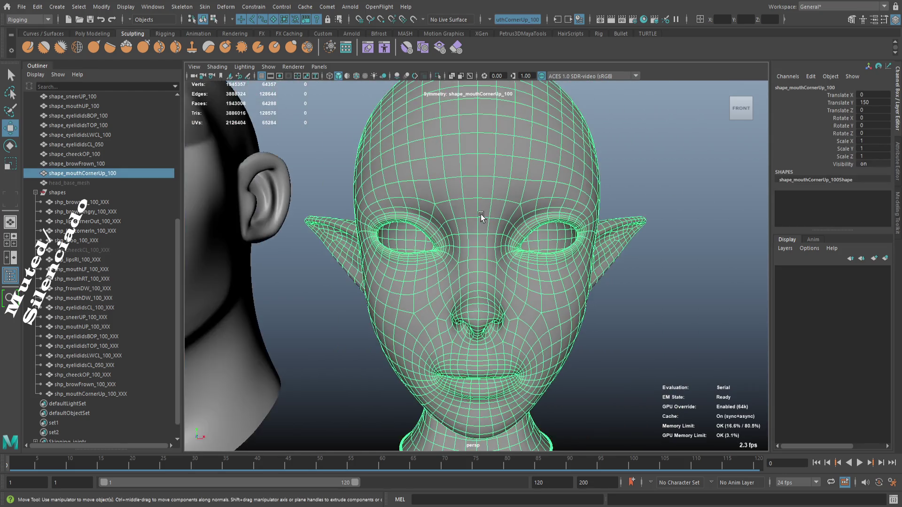
drag(481, 210, 473, 198)
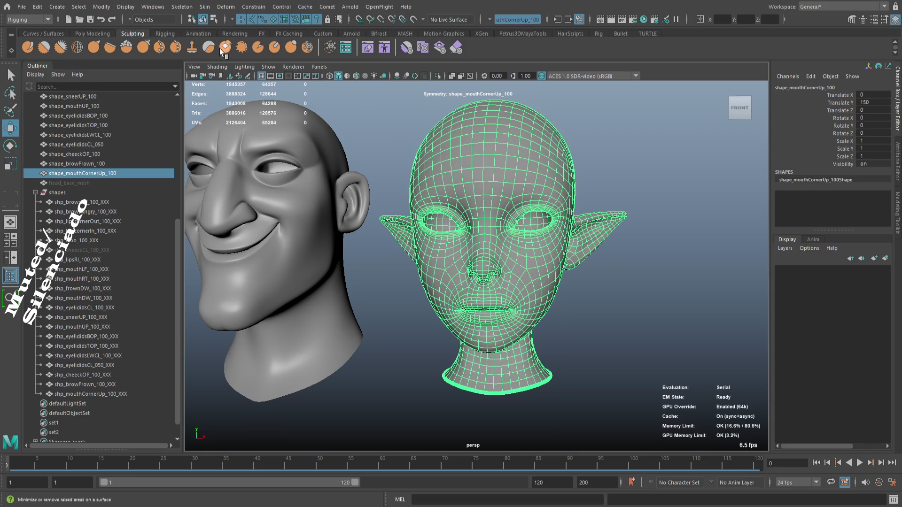
click(145, 54)
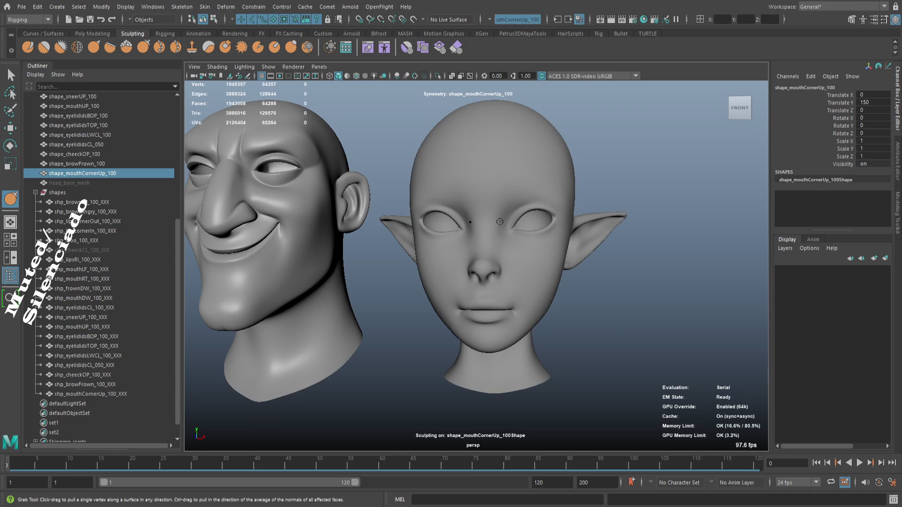
drag(490, 261, 405, 243)
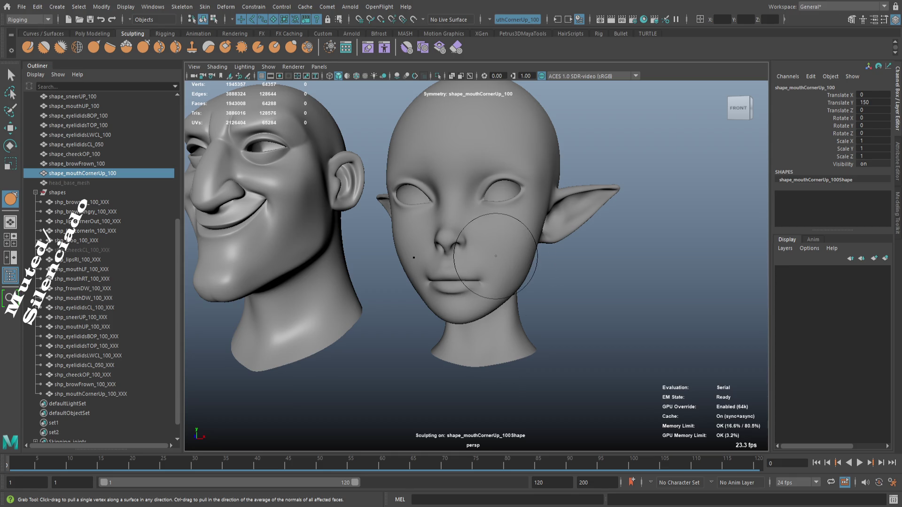
- Pull the elf's mouth corner up and out into a smile, redoing the stroke once
drag(521, 270, 554, 302)
drag(555, 303, 544, 324)
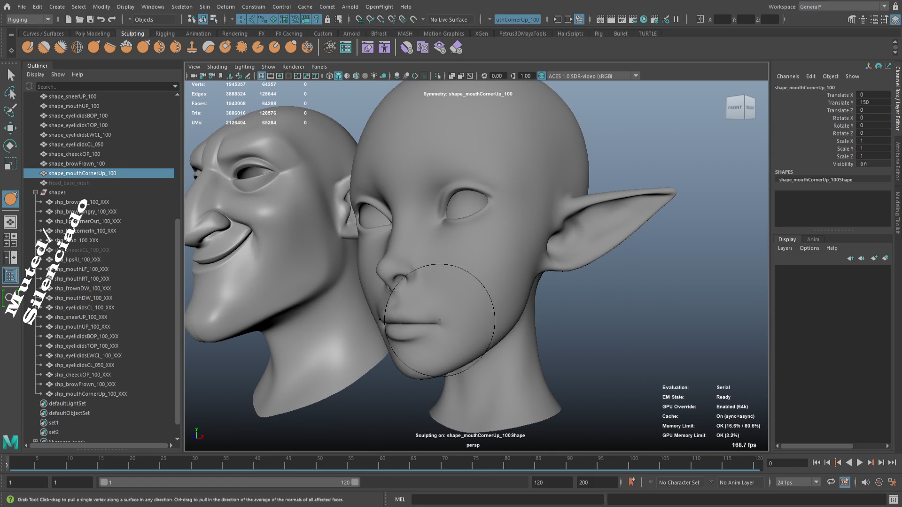
scroll(up, 3)
drag(430, 336, 445, 321)
key(ctrl+z)
key(ctrl+z)
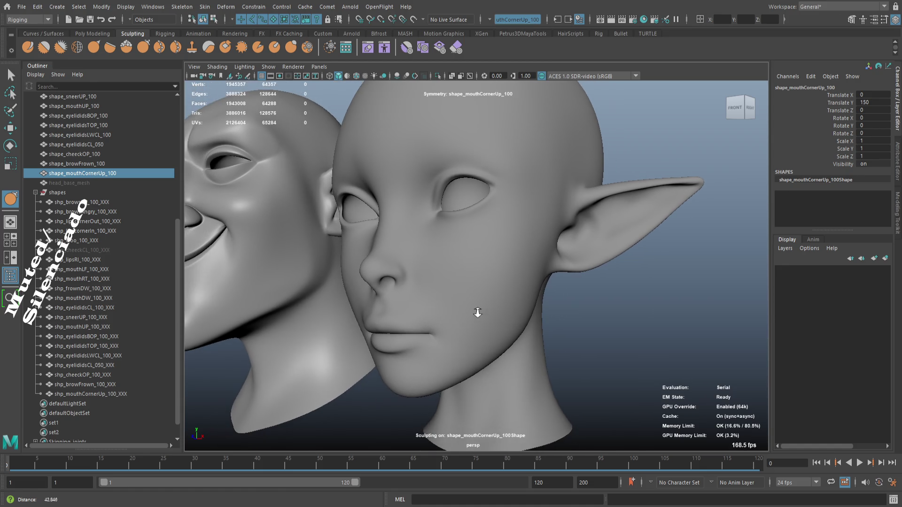
drag(429, 328, 466, 277)
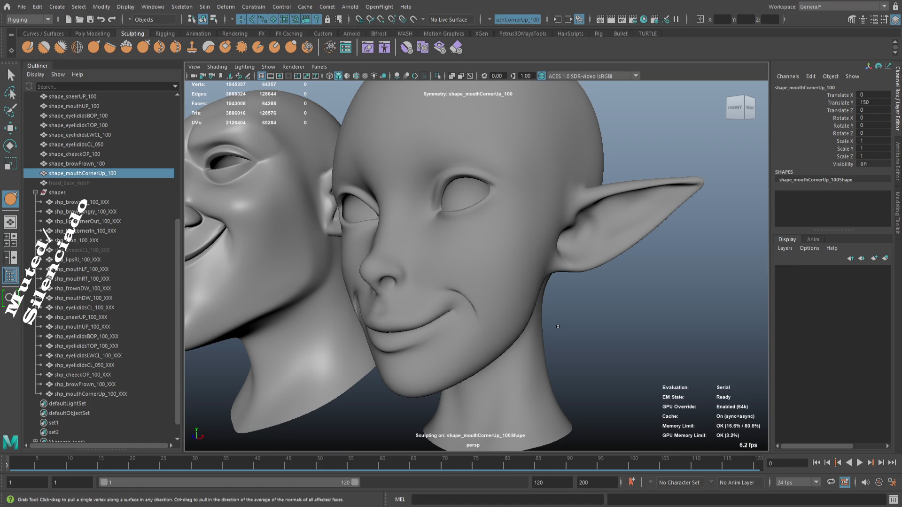
- Orbit around the heads to inspect the smile from the front, side and below
drag(557, 326, 599, 312)
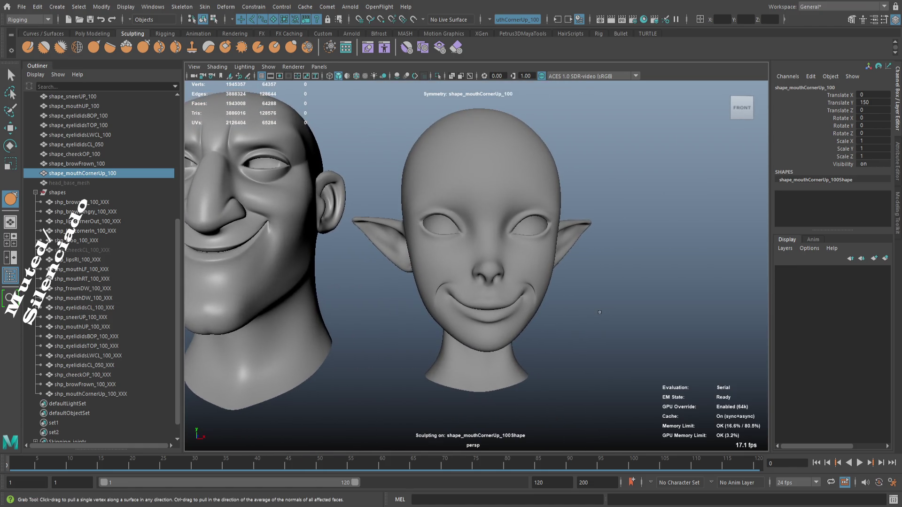
drag(600, 312, 591, 313)
drag(519, 292, 503, 356)
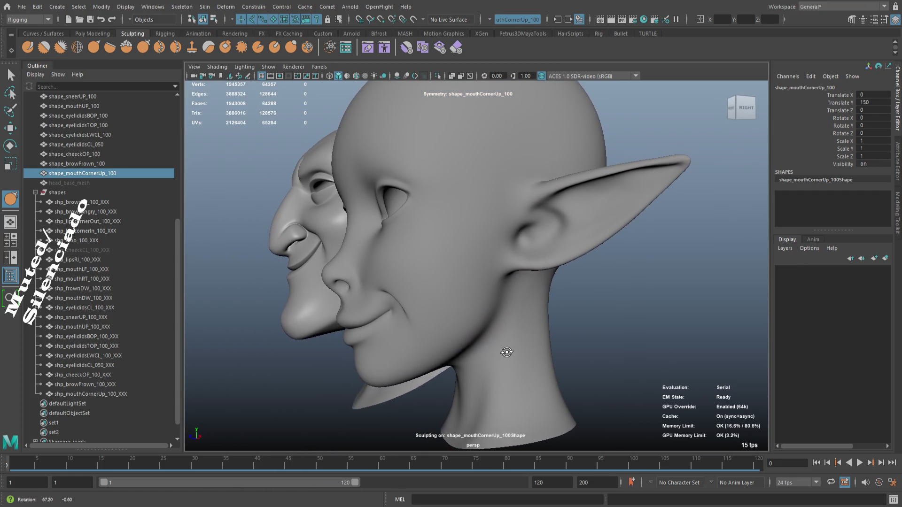
scroll(up, 3)
drag(476, 324, 667, 344)
drag(669, 345, 556, 284)
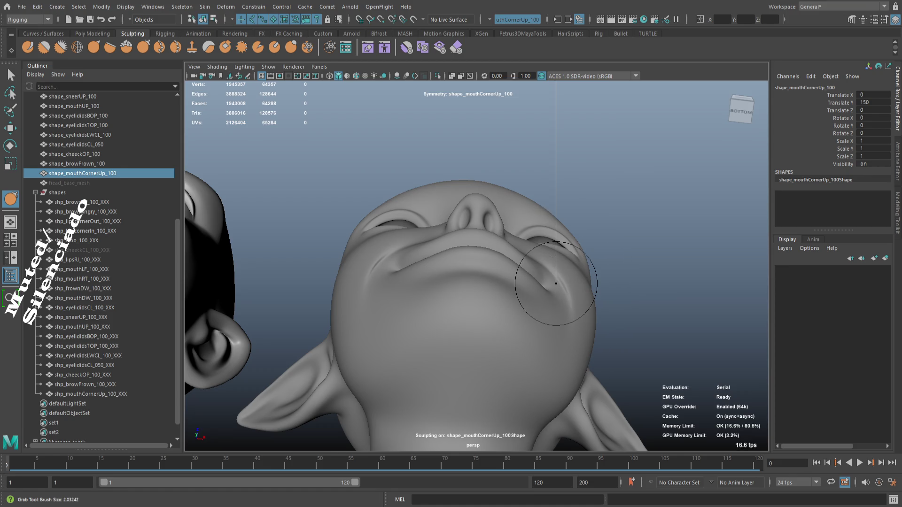
scroll(up, 3)
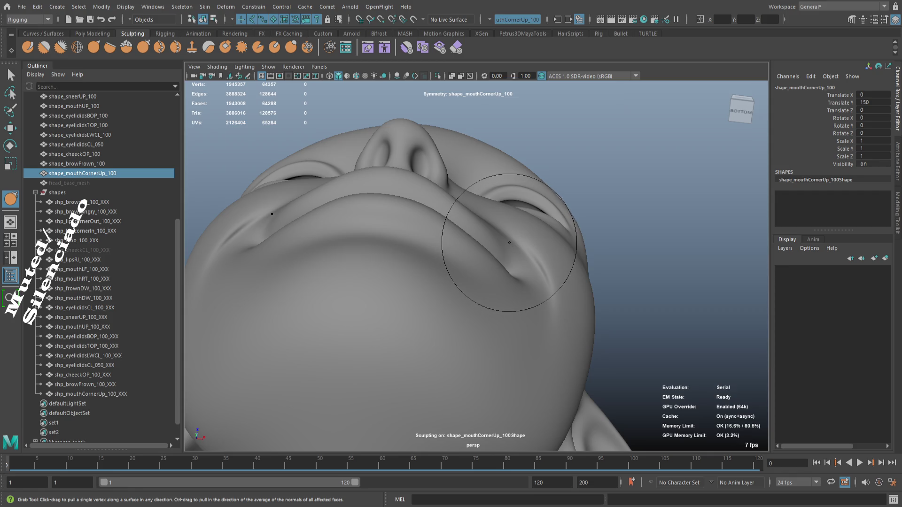
- From a side view, reshape the smiling mouth corner near the chin
drag(652, 219, 596, 270)
drag(592, 289, 520, 233)
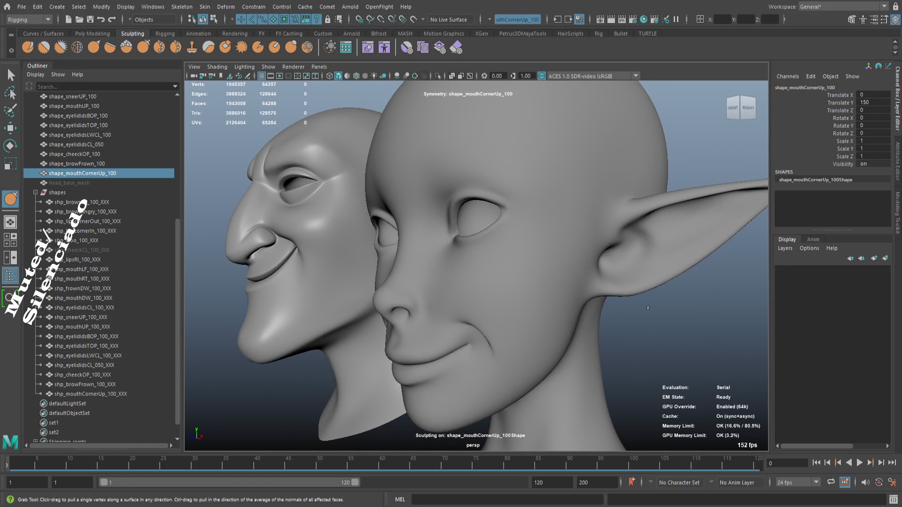
drag(664, 312, 649, 307)
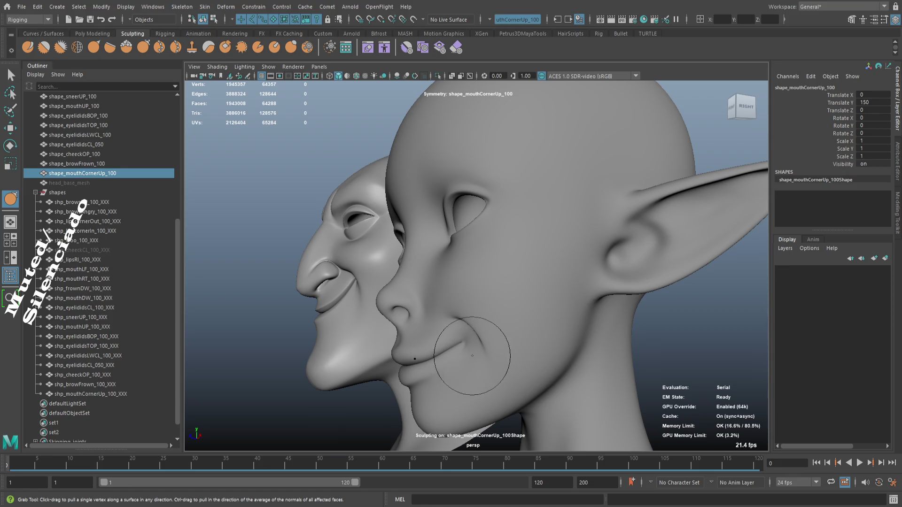
scroll(up, 3)
scroll(up, 3)
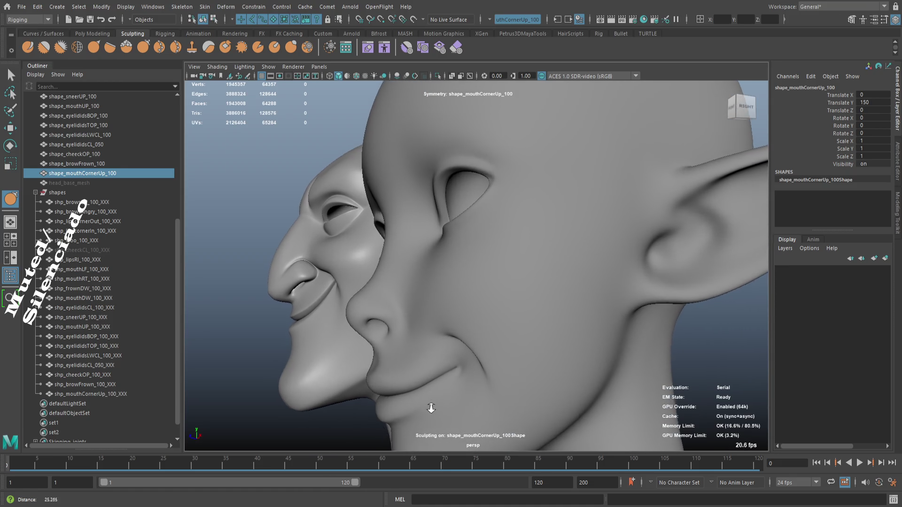
drag(424, 400, 413, 378)
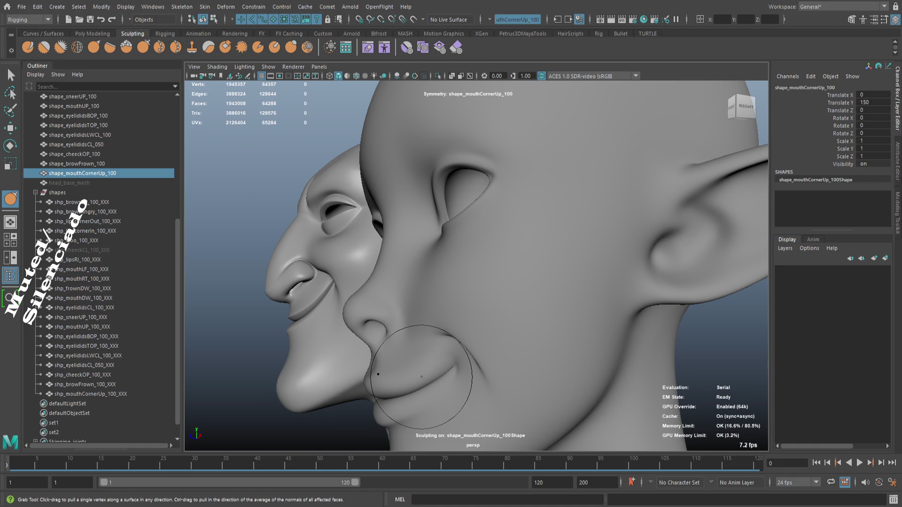
drag(641, 353, 581, 348)
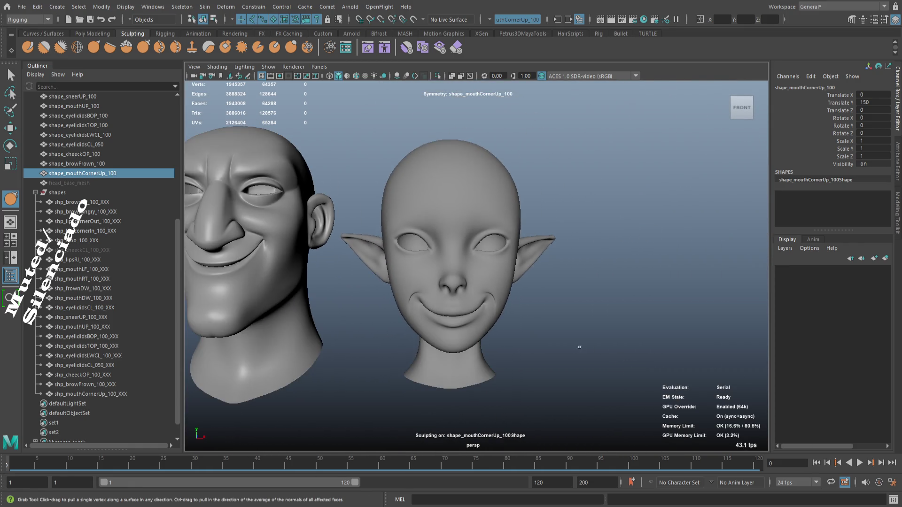
- From the right profile, pull the mouth-corner crease upward after discarding a trial stroke
scroll(up, 3)
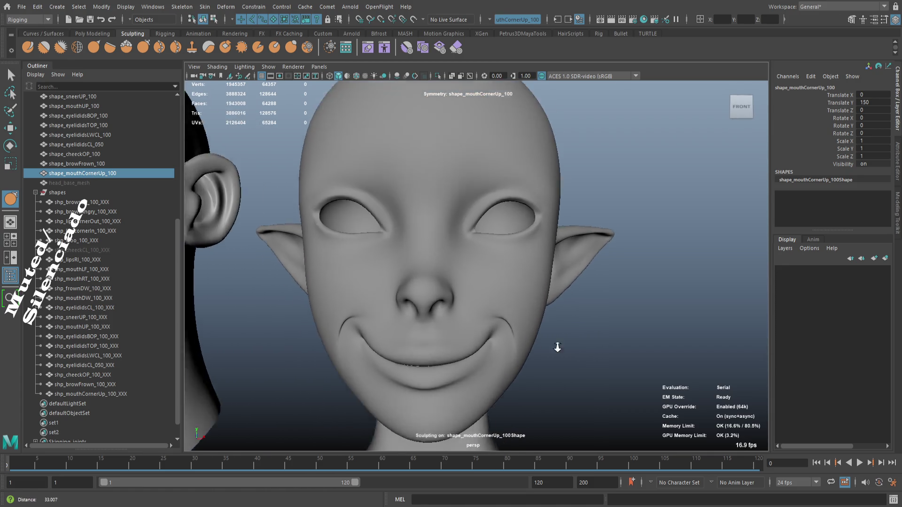
scroll(down, 3)
scroll(down, 3)
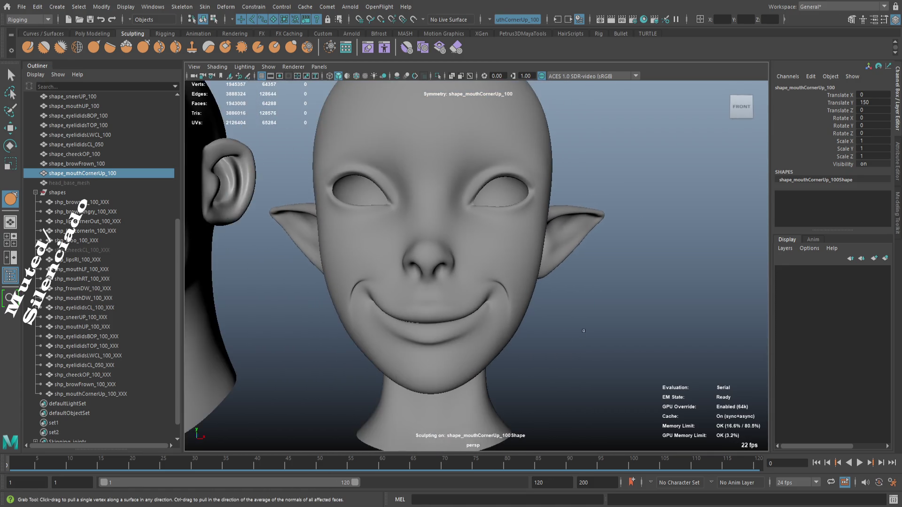
drag(572, 329, 465, 331)
scroll(up, 3)
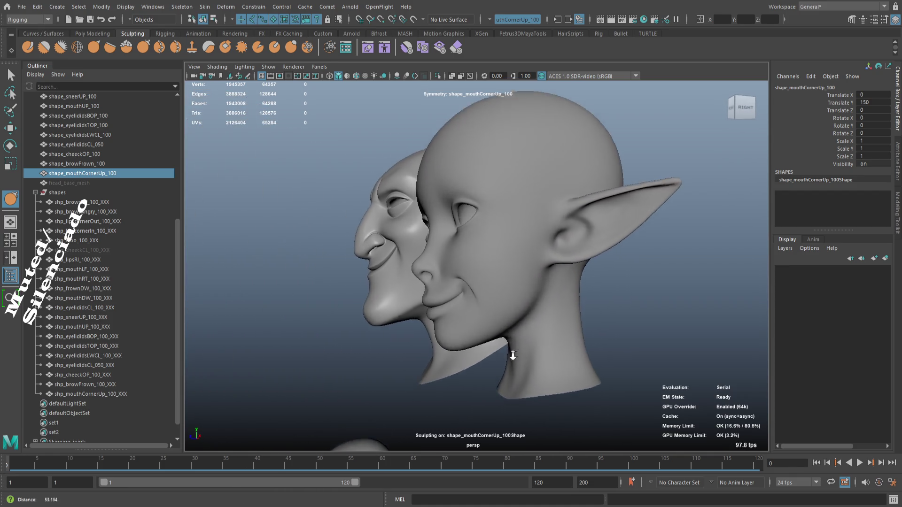
scroll(up, 3)
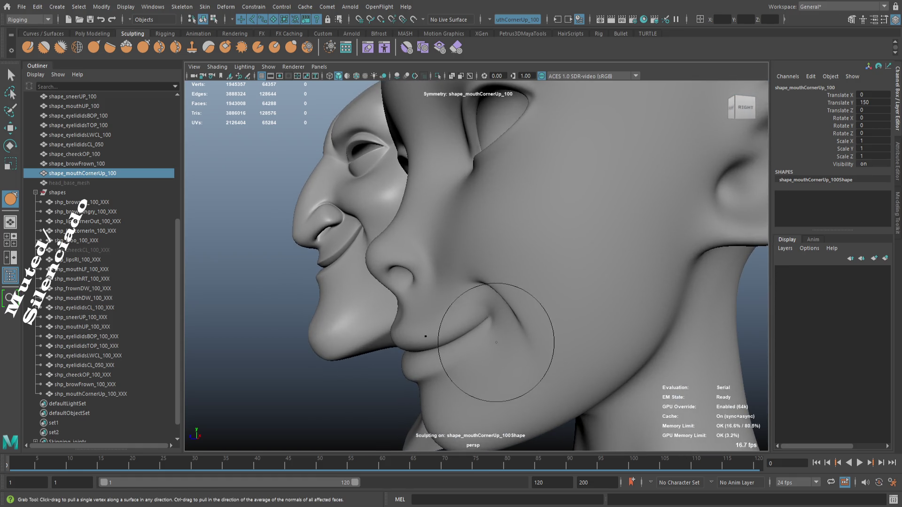
scroll(up, 3)
drag(524, 368, 501, 344)
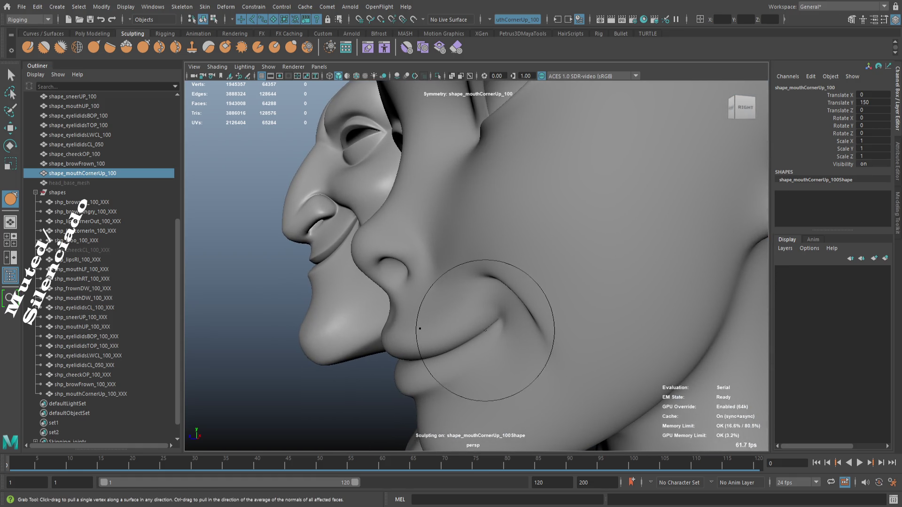
drag(486, 325, 489, 317)
key(ctrl+z)
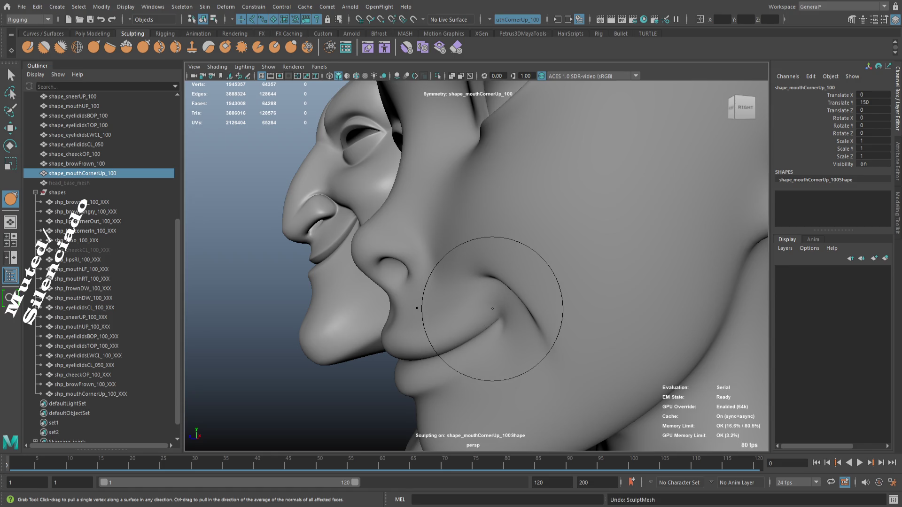
drag(493, 308, 488, 233)
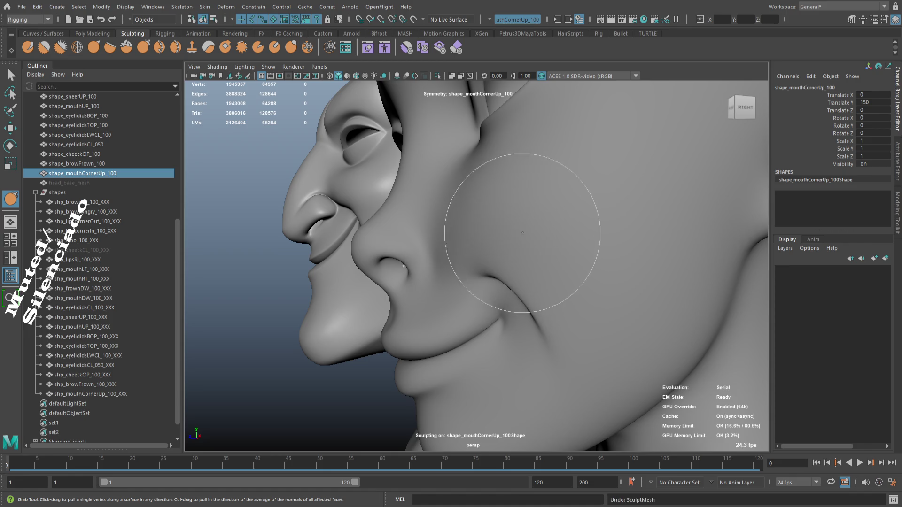
- Push the cheek up above the smile beside the mouth corner
drag(493, 254, 458, 212)
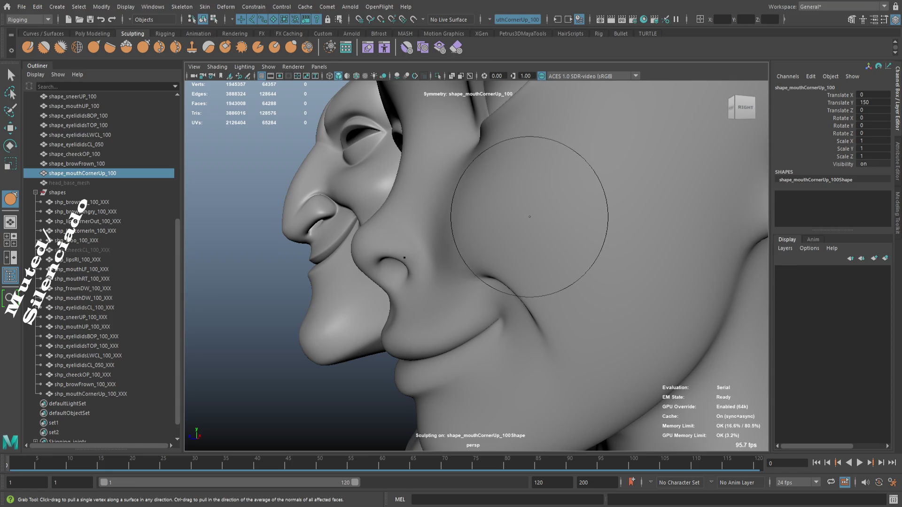
drag(487, 192, 495, 193)
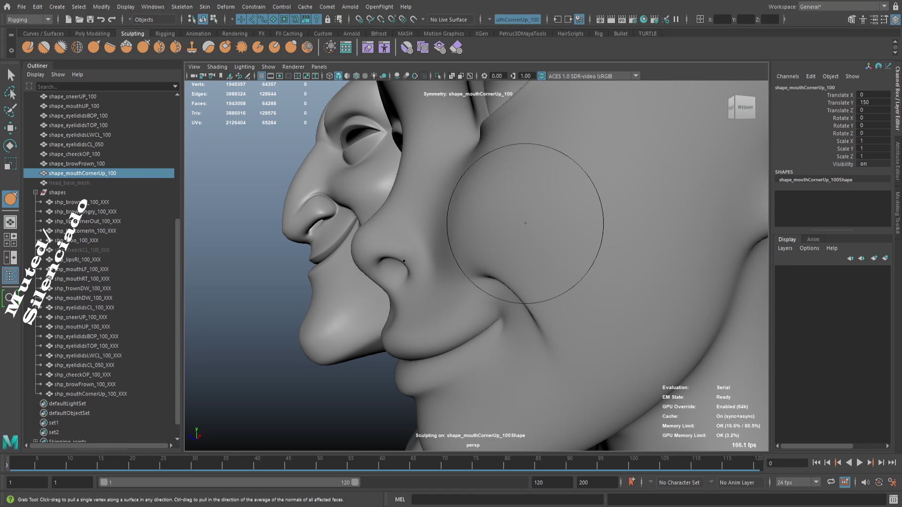
drag(527, 221, 465, 266)
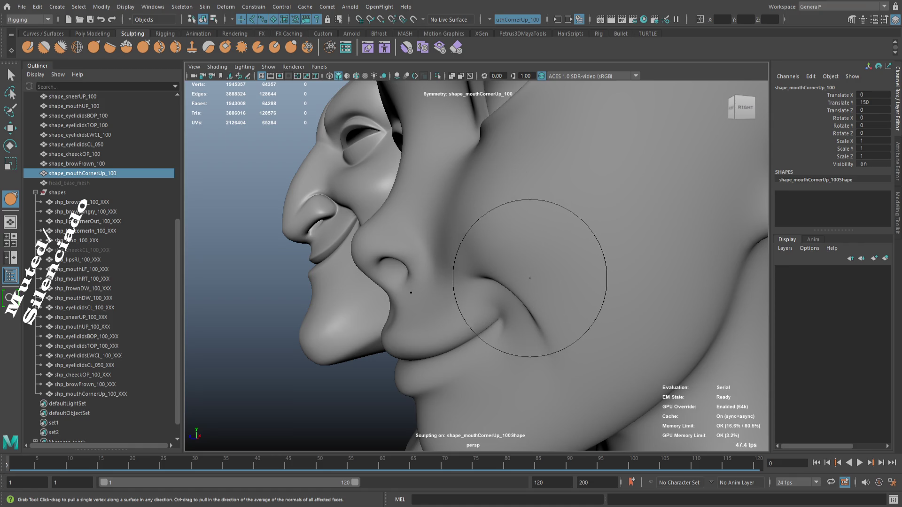
drag(533, 301, 600, 295)
drag(713, 289, 527, 302)
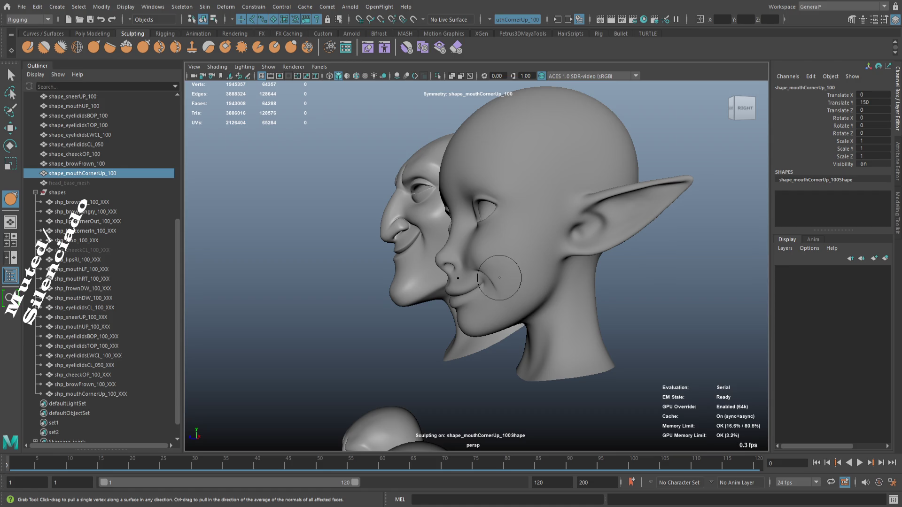
- Move in close to inspect the mouth, chin and ear
scroll(up, 3)
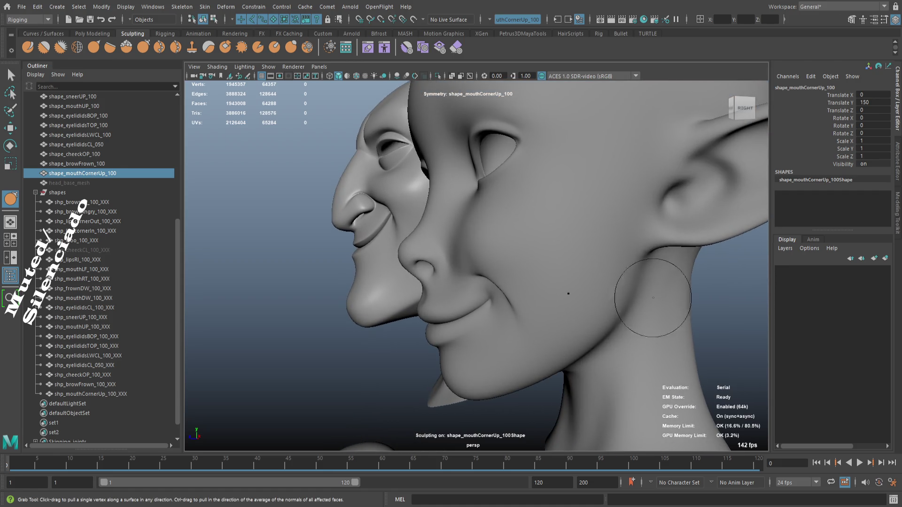
drag(632, 394, 576, 298)
scroll(down, 3)
drag(472, 317, 521, 349)
drag(551, 316, 539, 318)
drag(524, 310, 577, 349)
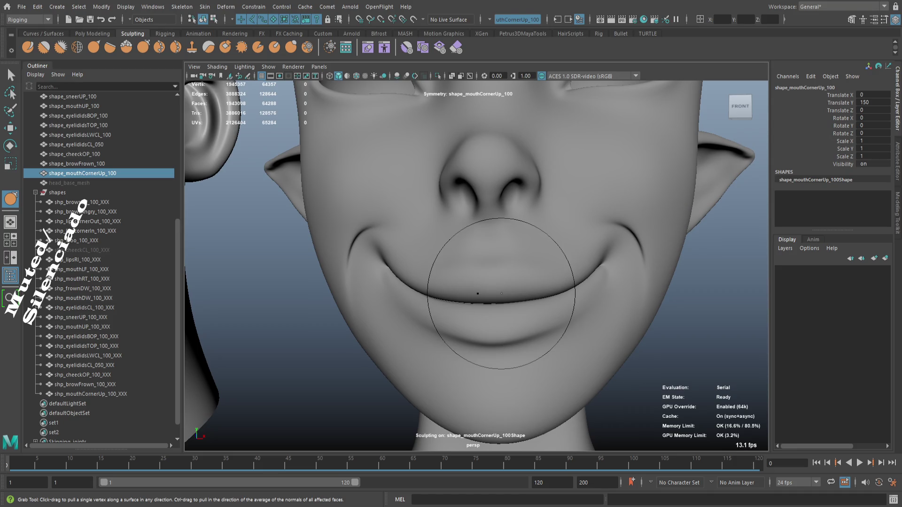
- Undo the latest sculpt stroke on the smile and check the mouth and chin
drag(512, 343, 510, 337)
key(ctrl+z)
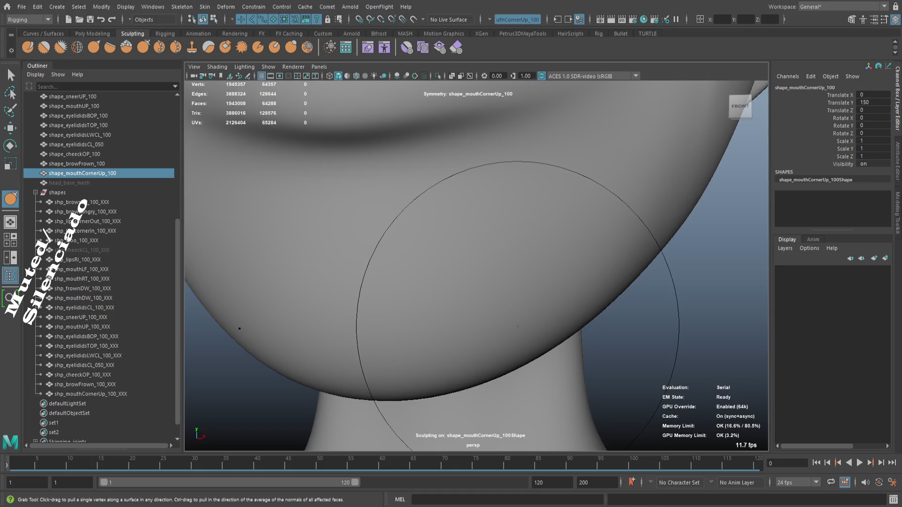
drag(516, 316, 543, 284)
drag(543, 284, 497, 280)
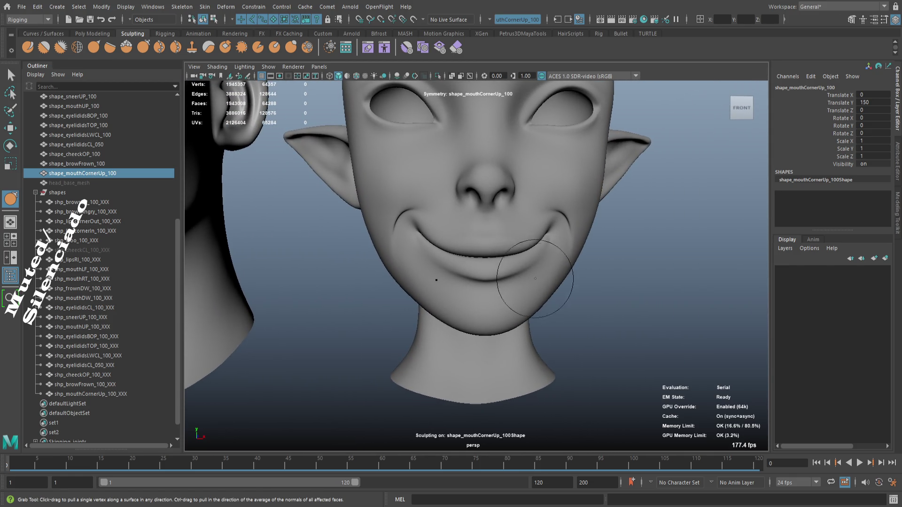
drag(503, 282, 480, 388)
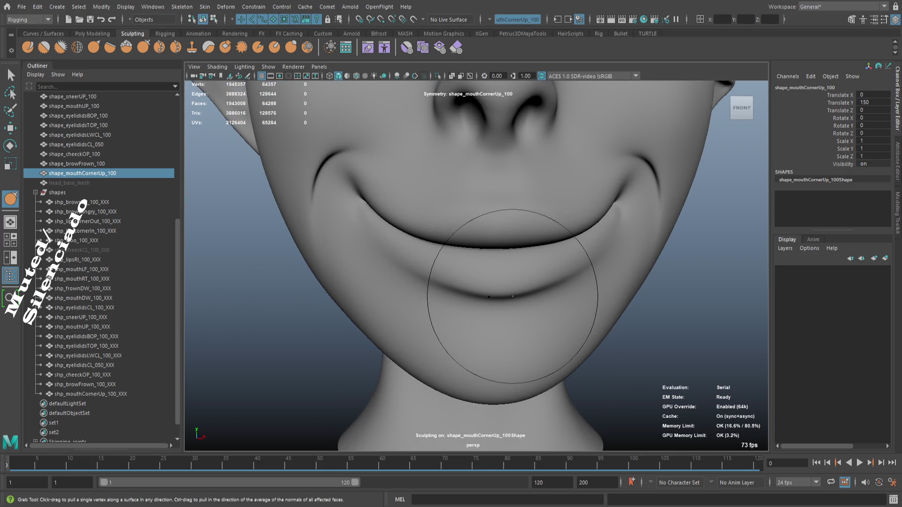
- Inspect the whole face, jaw and cheek from frontal and three-quarter views
drag(484, 272, 637, 314)
drag(630, 310, 639, 312)
drag(639, 311, 533, 218)
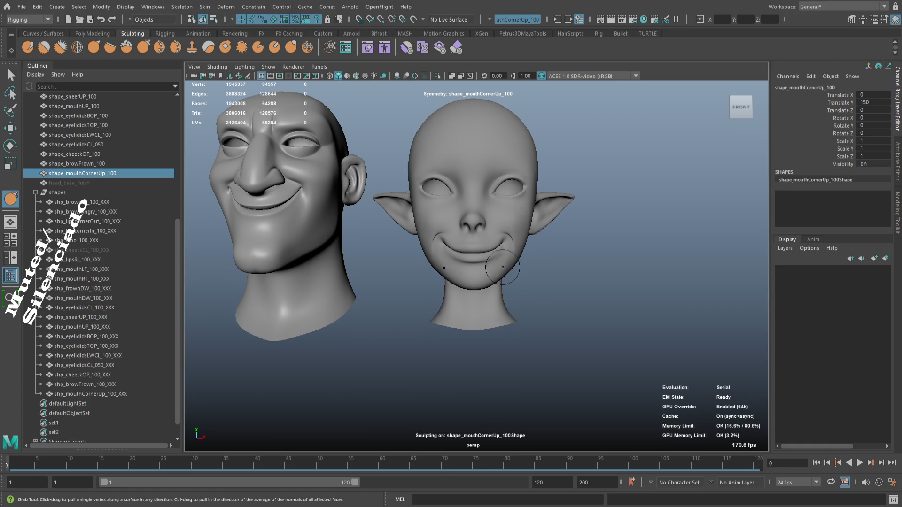
scroll(up, 3)
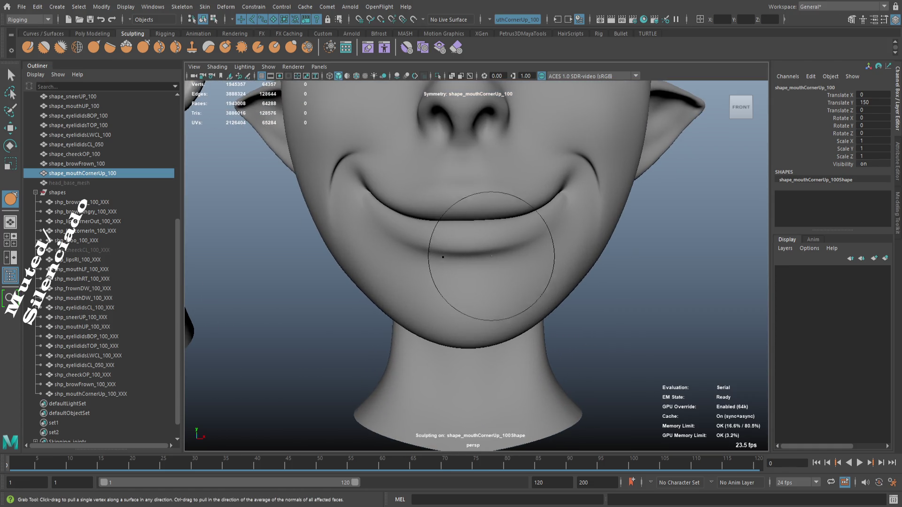
drag(664, 244, 654, 244)
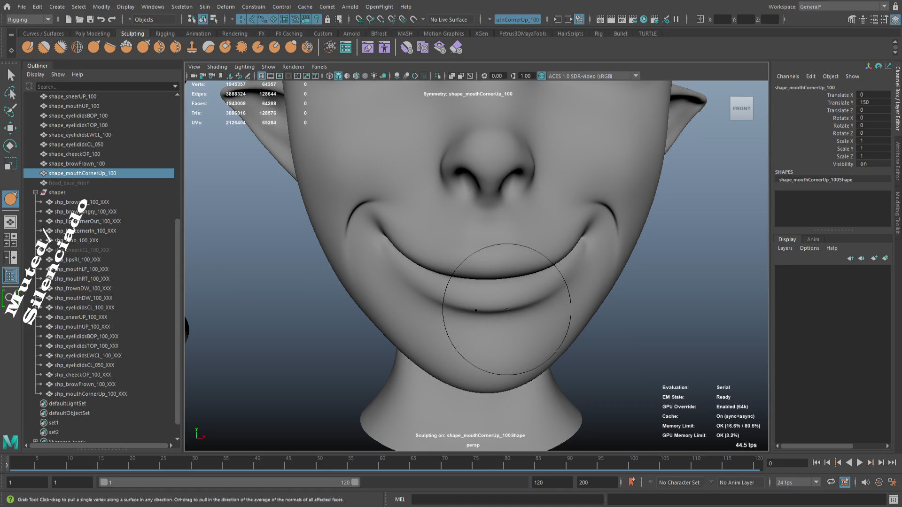
scroll(down, 3)
drag(543, 251, 542, 271)
drag(421, 222, 541, 289)
drag(550, 243, 323, 238)
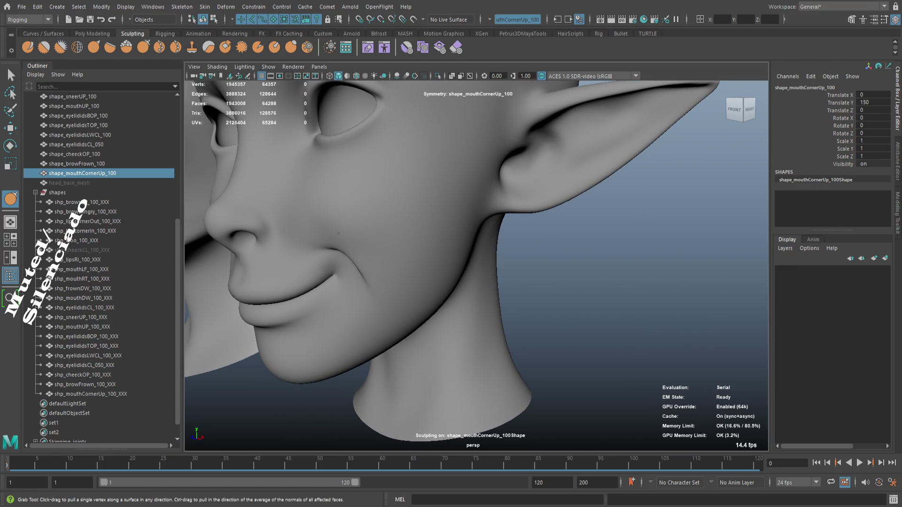
- Try a small grab stroke on the cheek crease, undo it, and close in on the mouth corner
drag(336, 238, 328, 235)
key(ctrl+z)
drag(395, 263, 540, 260)
drag(539, 263, 473, 262)
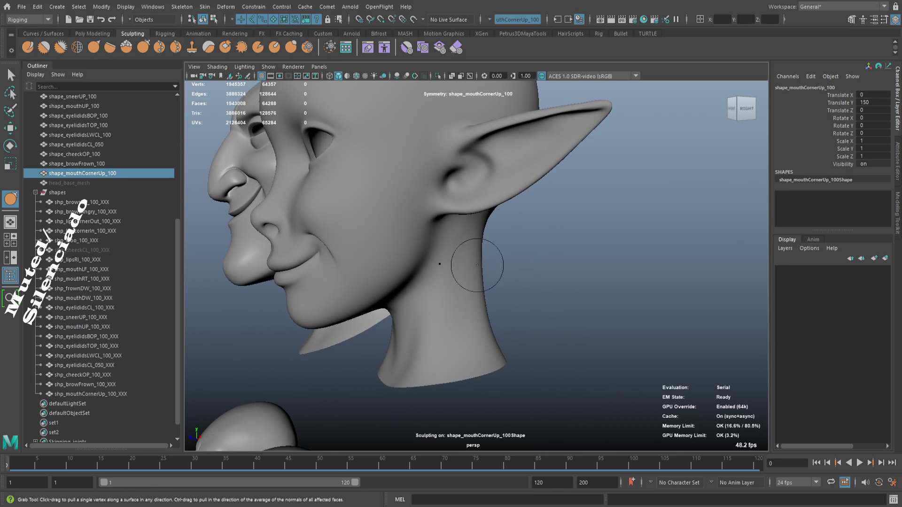
scroll(up, 3)
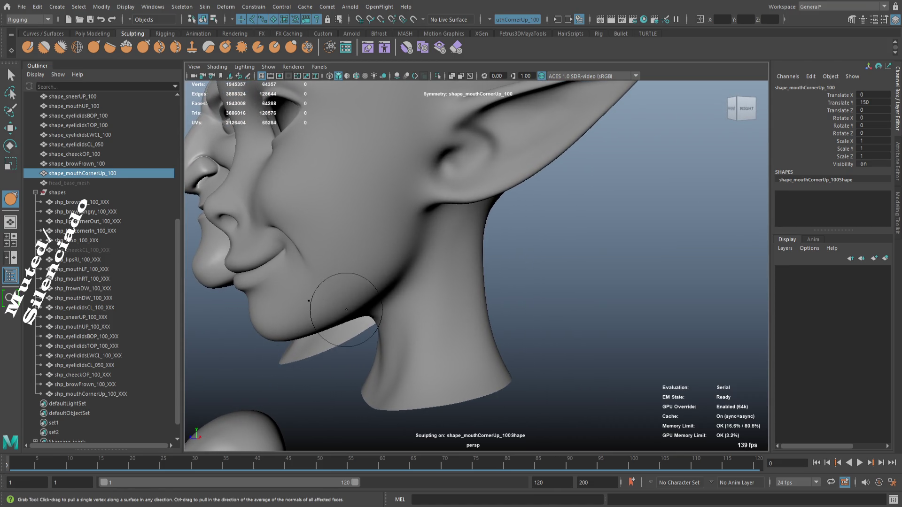
drag(346, 310, 479, 238)
scroll(up, 3)
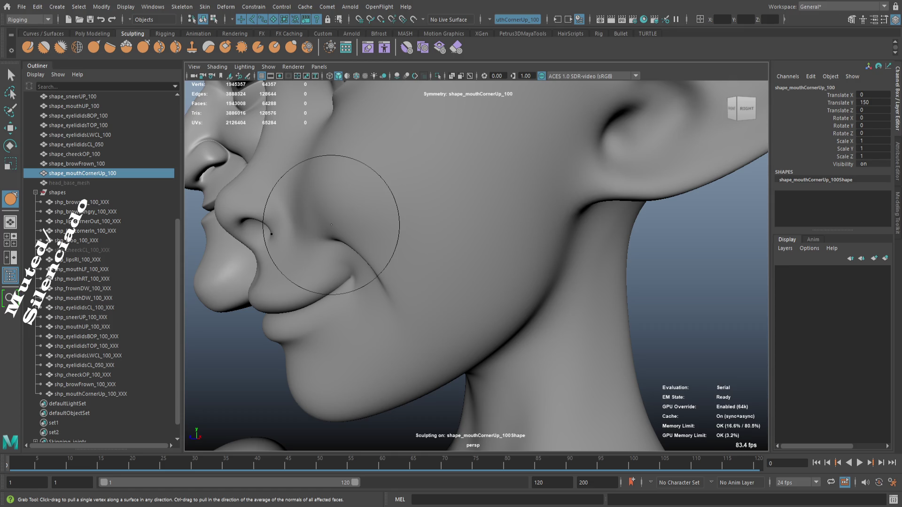
- Orbit, pan and dolly around the mouth corner to inspect the smile from front and side
drag(332, 226, 366, 255)
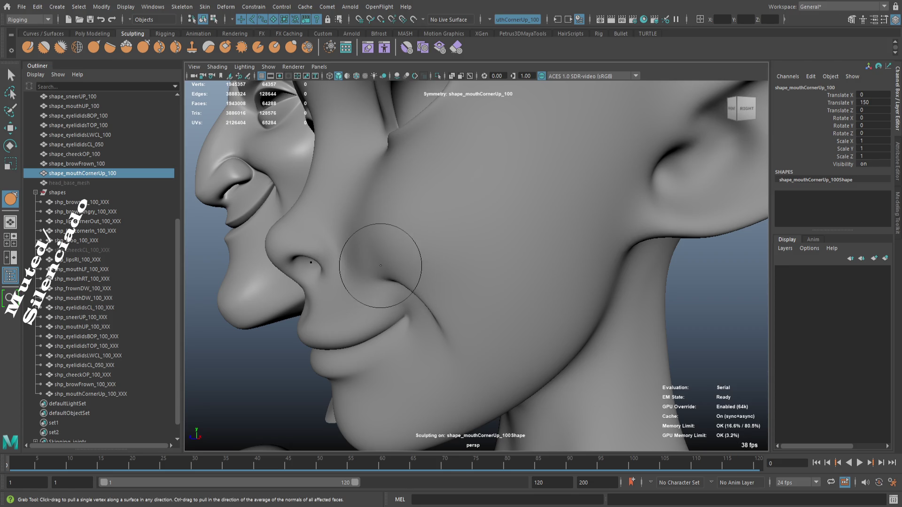
drag(383, 252, 390, 264)
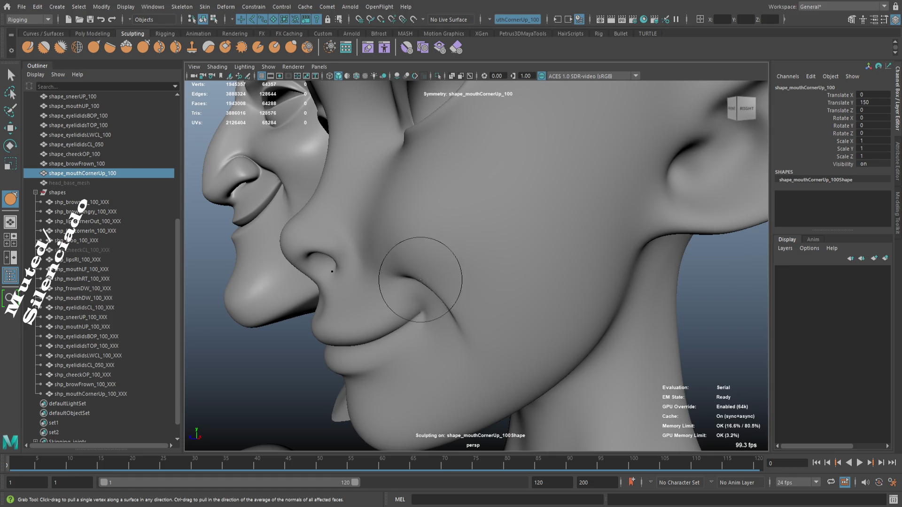
drag(427, 288, 429, 287)
drag(428, 288, 469, 306)
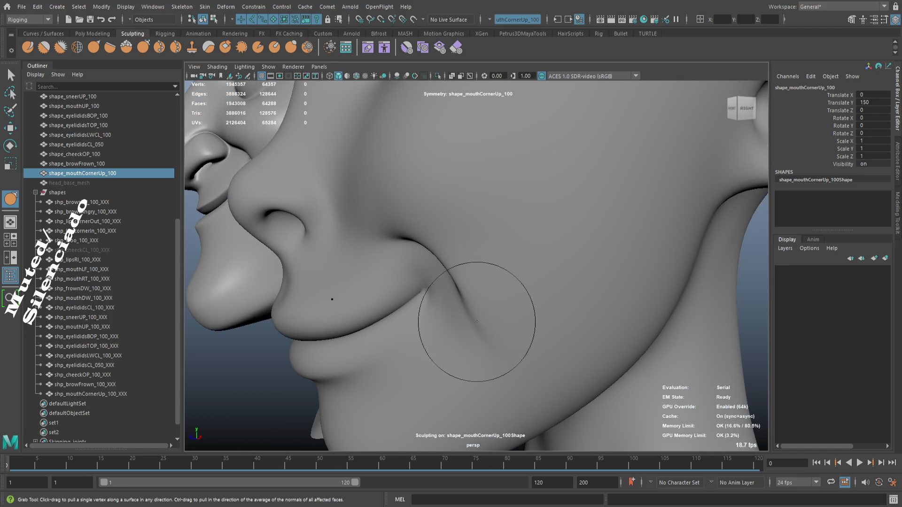
drag(472, 339, 528, 275)
drag(528, 275, 516, 352)
drag(517, 352, 461, 298)
drag(461, 298, 508, 333)
drag(507, 332, 493, 281)
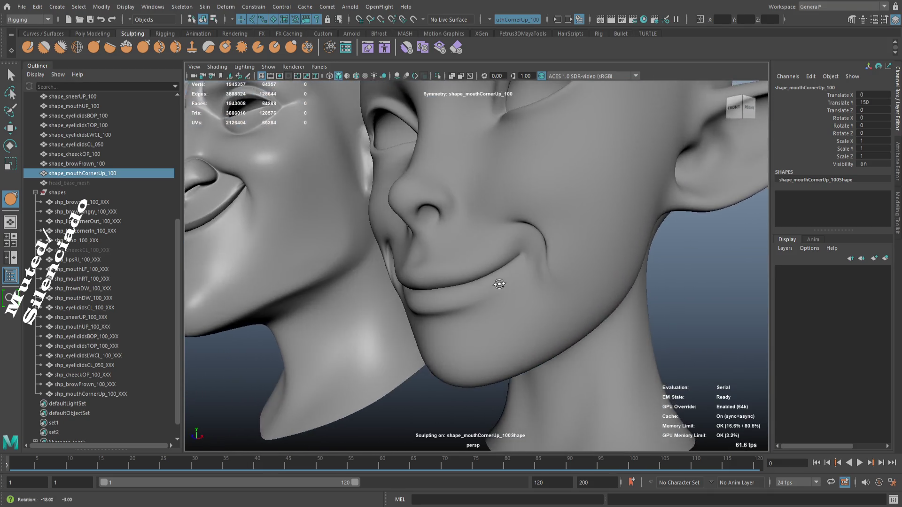
drag(493, 282, 564, 292)
key(w)
click(584, 216)
- Show the head as its unsmoothed cage and frame the shape_mouthCornerUp_100 head
drag(584, 215, 581, 241)
key(1)
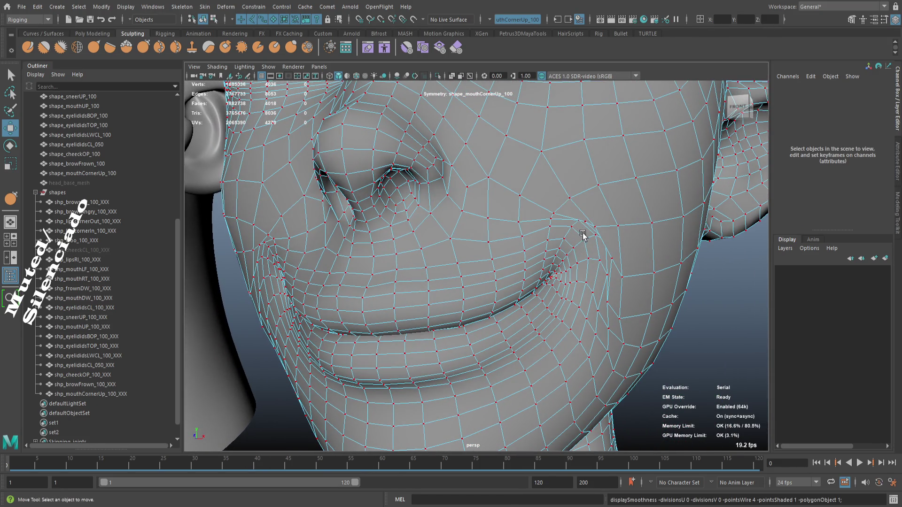
key(a)
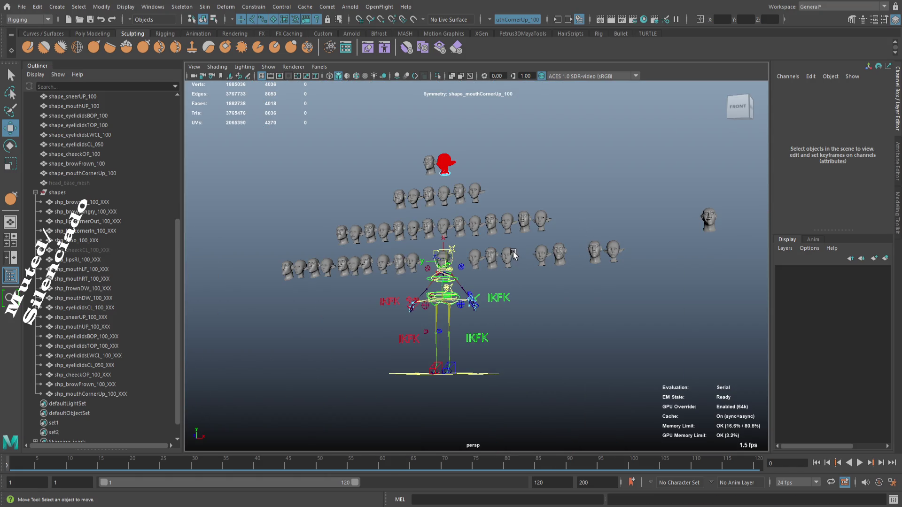
key(q)
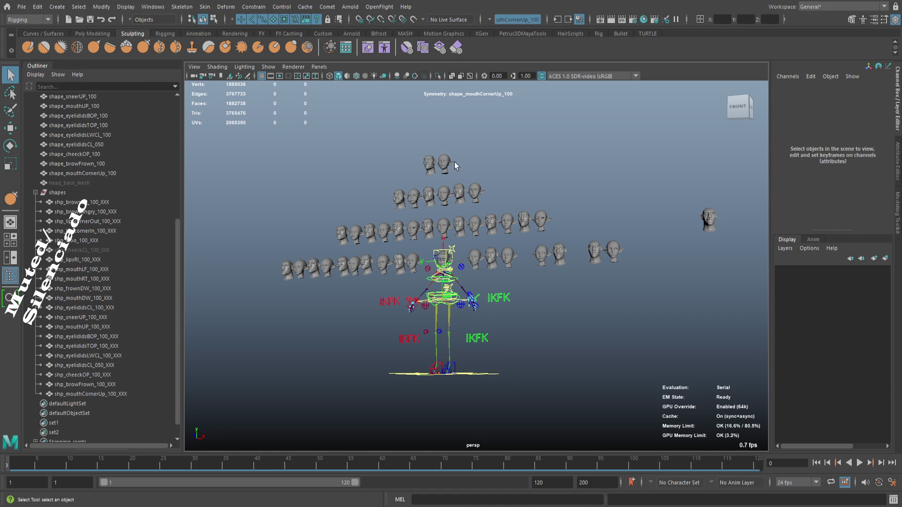
click(444, 164)
key(f)
scroll(up, 3)
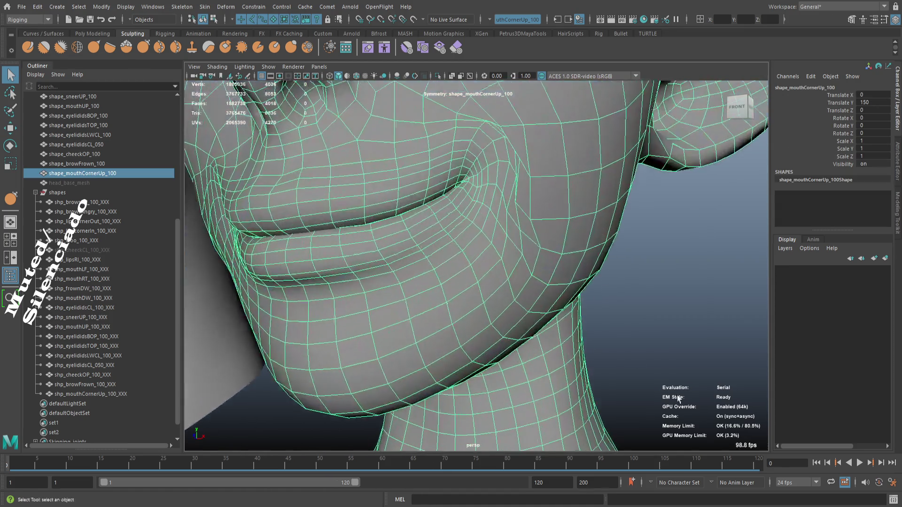
scroll(up, 3)
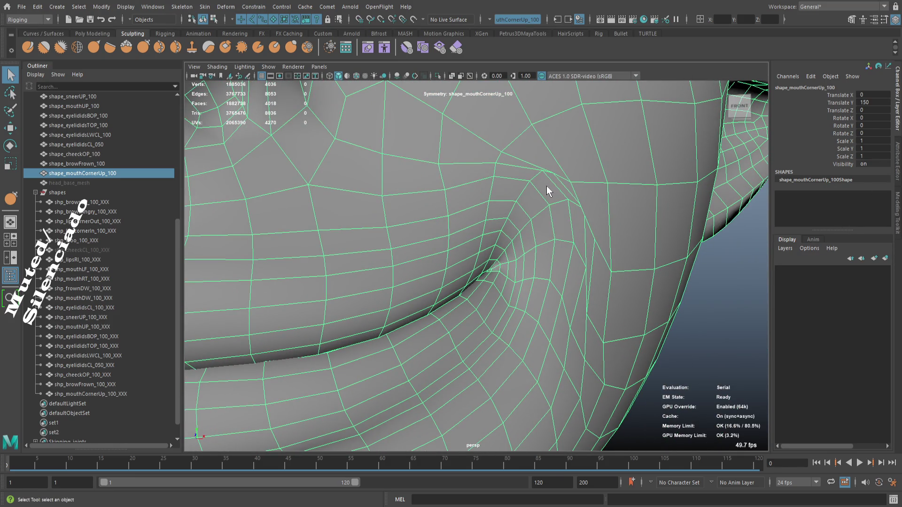
- Select a single mouth-corner vertex and orbit around it to a side view of the face
key(F9)
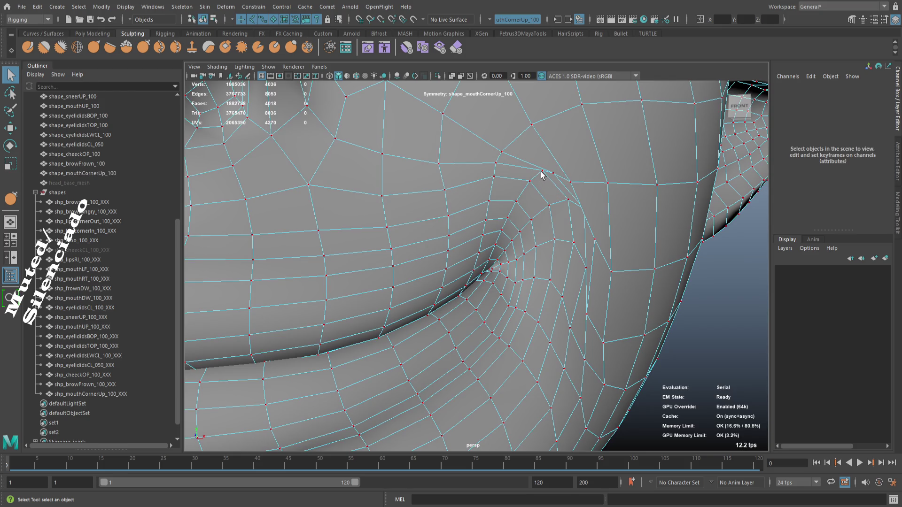
click(542, 172)
key(f)
drag(531, 232, 516, 213)
drag(516, 212, 453, 197)
drag(453, 197, 545, 278)
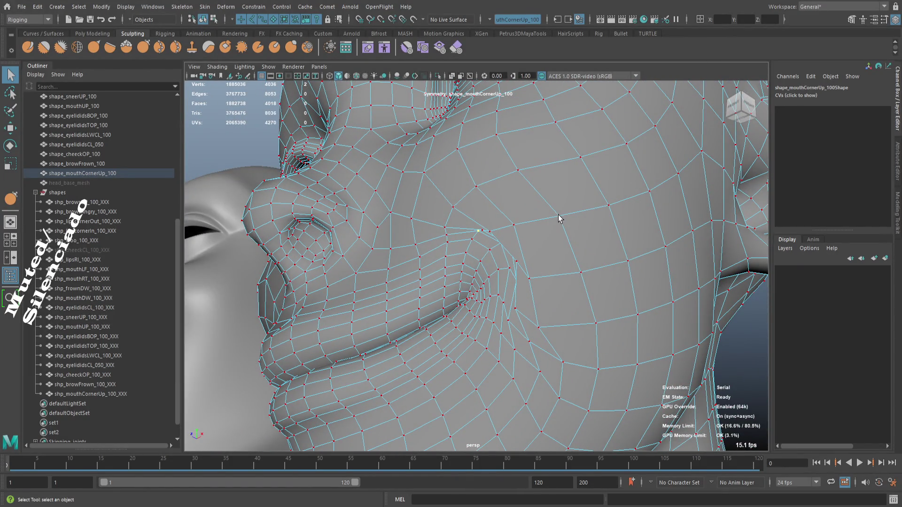
scroll(down, 3)
drag(463, 250, 497, 245)
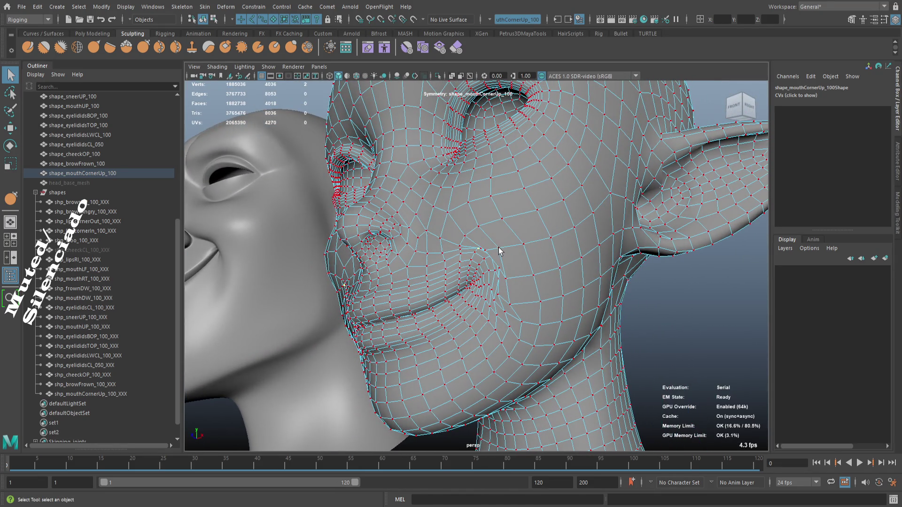
key(b)
scroll(up, 3)
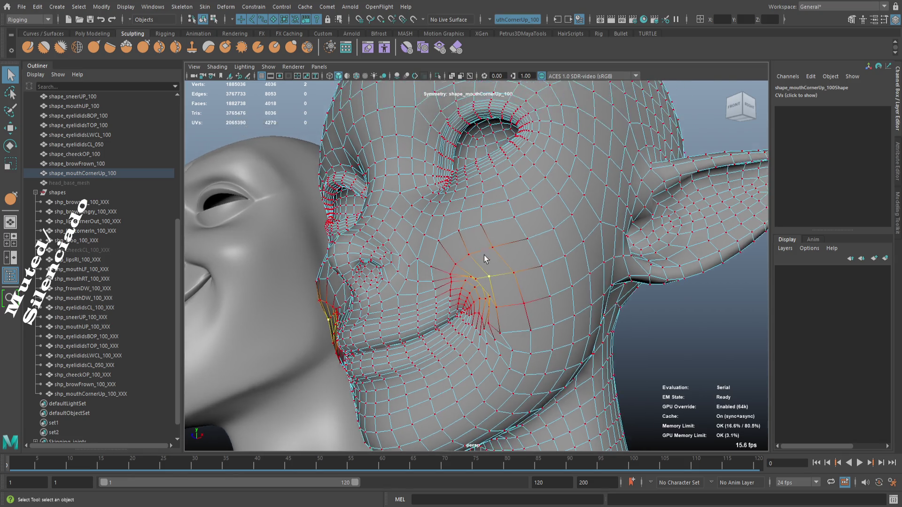
drag(543, 299, 587, 291)
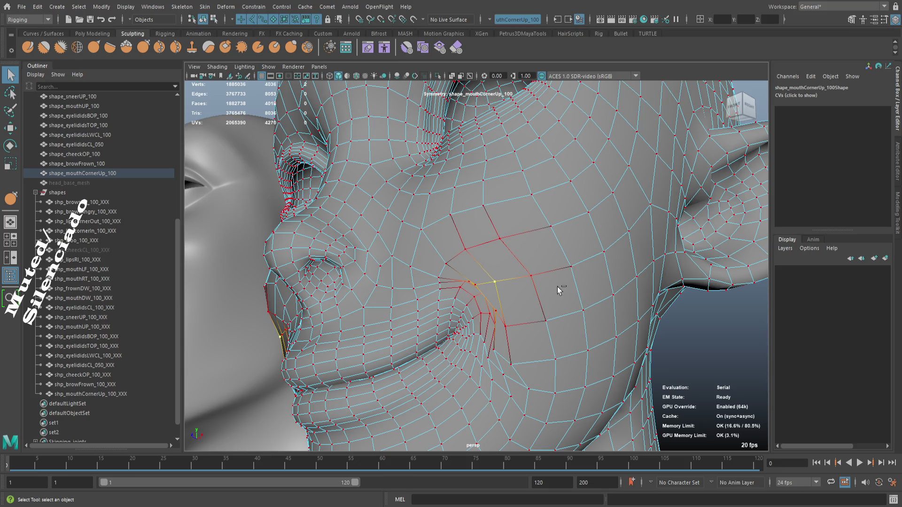
key(w)
drag(539, 294, 554, 287)
drag(557, 285, 378, 285)
key(ctrl+z)
key(ctrl+z)
key(b)
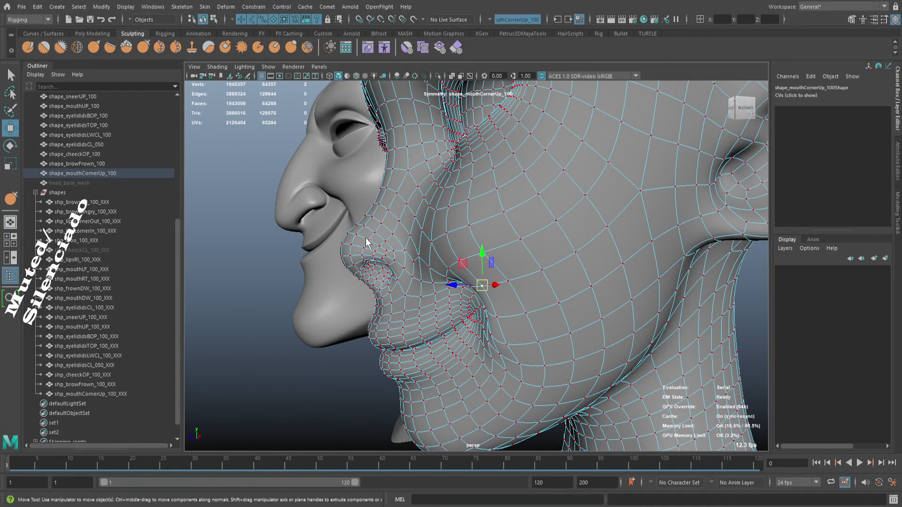
key(F8)
- Deselect the head and orbit to a side profile of both heads
click(262, 318)
drag(262, 318, 334, 322)
scroll(down, 3)
drag(334, 323, 396, 380)
drag(396, 379, 438, 326)
- Reselect the smile head, undo its last sculpt stroke to compare, and turn off smooth preview
click(428, 316)
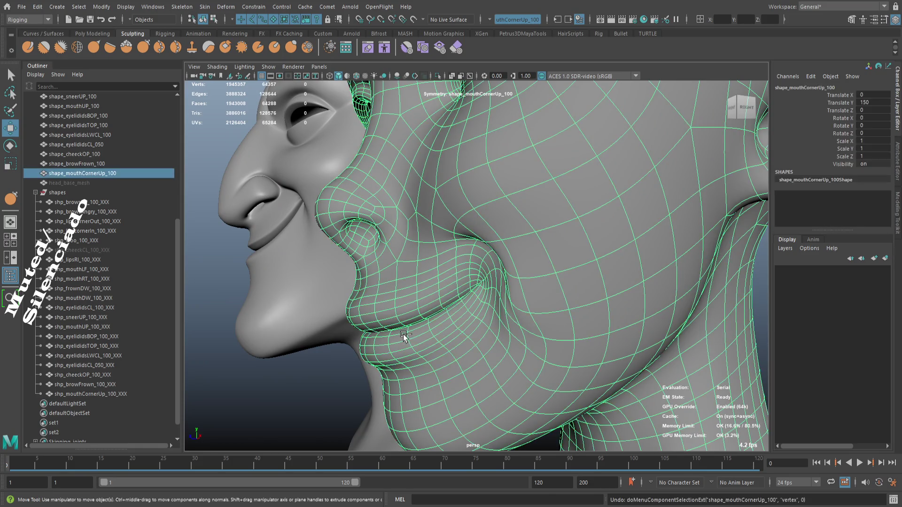
click(398, 332)
key(ctrl+z)
key(ctrl+z)
key(ctrl+z)
key(ctrl+z)
key(ctrl+z)
key(ctrl+z)
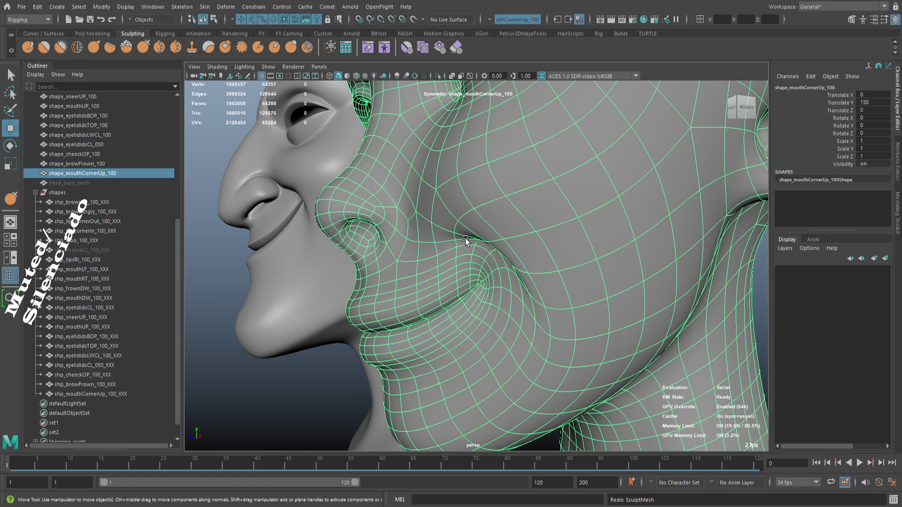
key(1)
drag(463, 237, 552, 296)
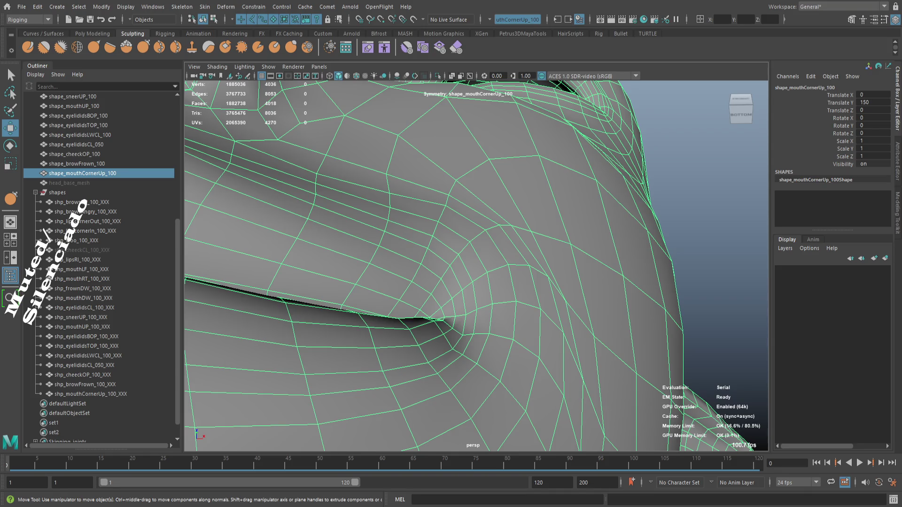
- Select the mouth-corner vertex, grow it to the surrounding ring, and enable soft selection at 0.13 falloff
drag(505, 327, 509, 261)
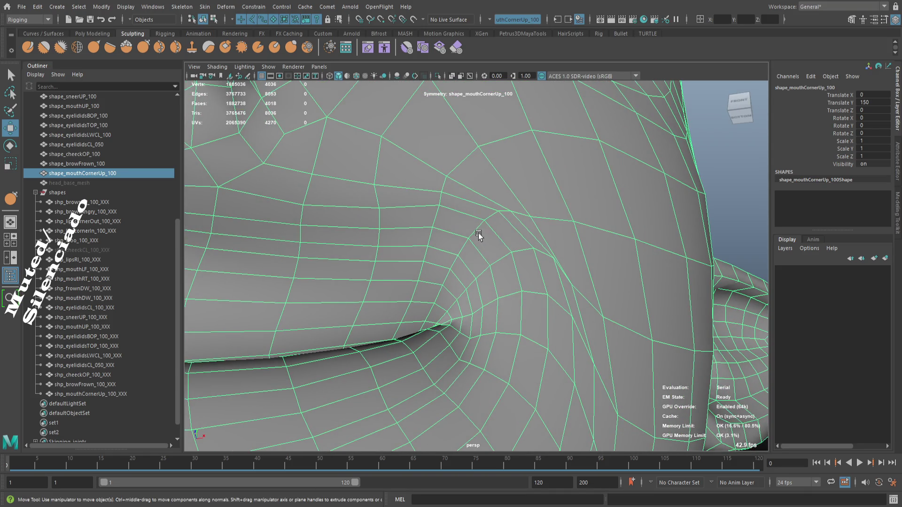
key(F9)
click(533, 250)
key(shift+period)
key(shift+period)
drag(552, 293, 547, 283)
key(b)
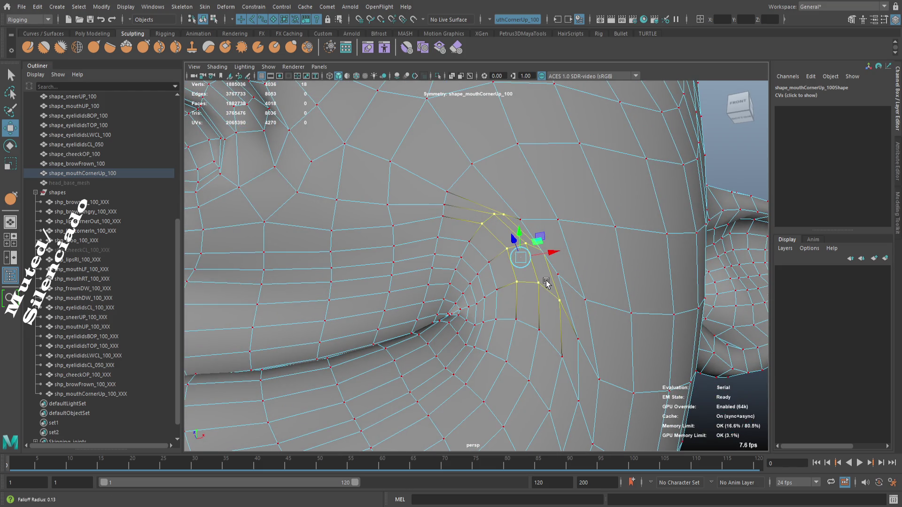
- Slide the soft-selected vertex ring up and outward so it blends into the cheek
drag(535, 283, 531, 262)
drag(530, 261, 517, 263)
drag(517, 263, 519, 267)
drag(528, 282, 562, 276)
scroll(down, 3)
scroll(up, 3)
scroll(down, 3)
scroll(down, 3)
scroll(up, 3)
scroll(up, 3)
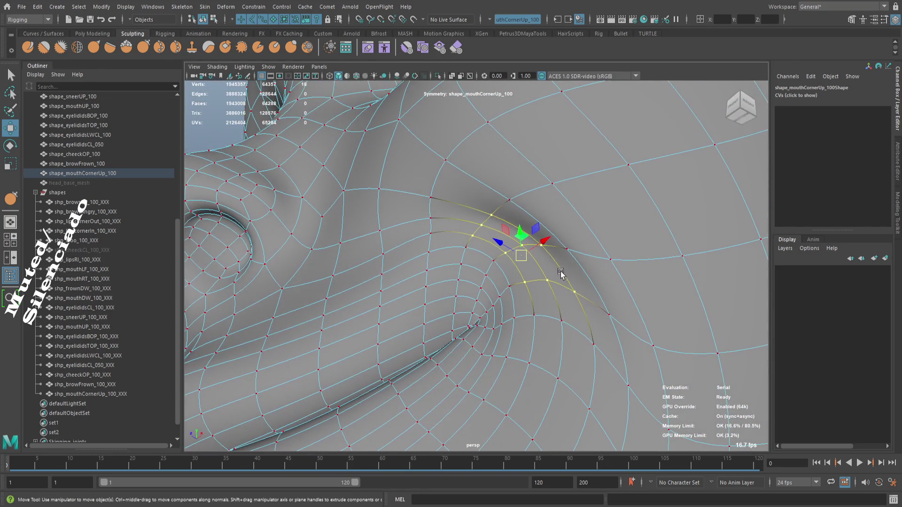
- Nudge the first mouth-corner vertex downward along the smile crease, checking from nearby angles
drag(530, 259, 538, 266)
click(540, 248)
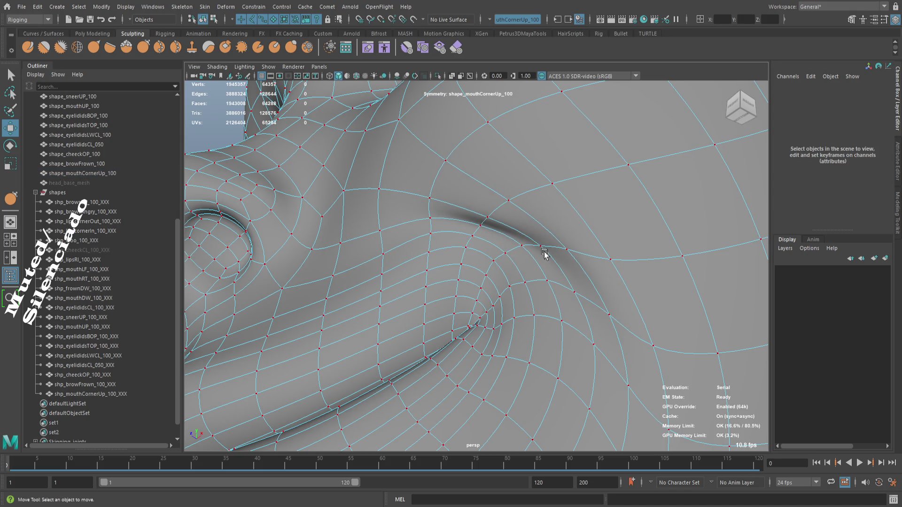
click(540, 248)
drag(543, 245, 614, 342)
drag(614, 342, 564, 291)
drag(564, 291, 583, 332)
drag(603, 328, 576, 327)
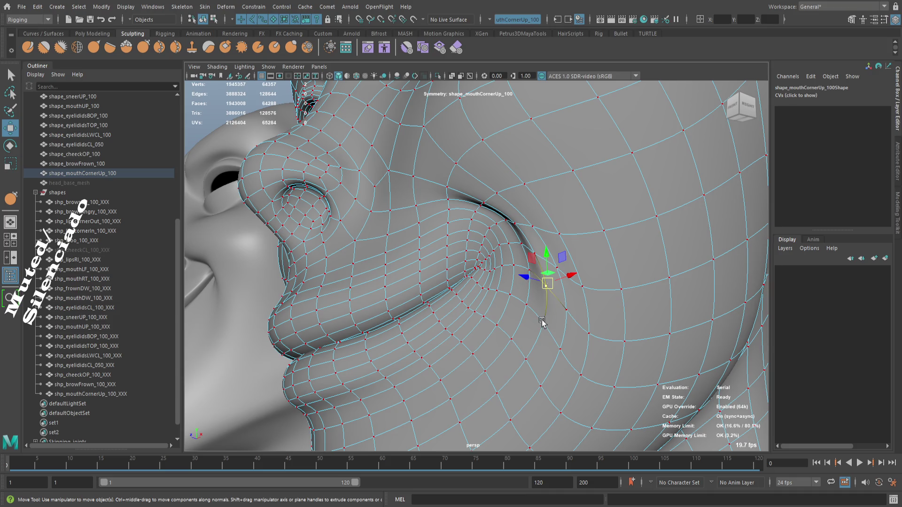
drag(542, 324, 557, 351)
drag(534, 294, 513, 280)
drag(517, 280, 521, 290)
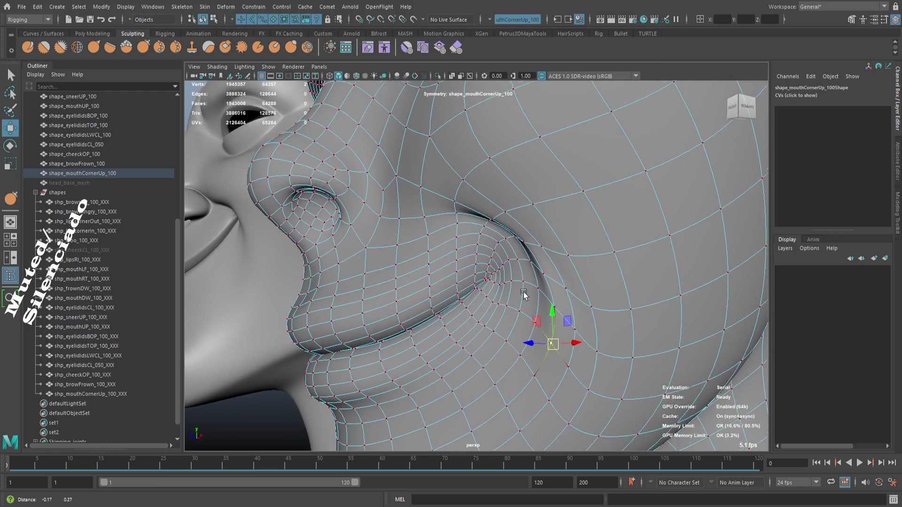
drag(521, 290, 563, 295)
- Adjust the vertices beside the lip crease, undoing moves that don't sit cleanly
click(576, 293)
drag(596, 325, 602, 321)
click(550, 245)
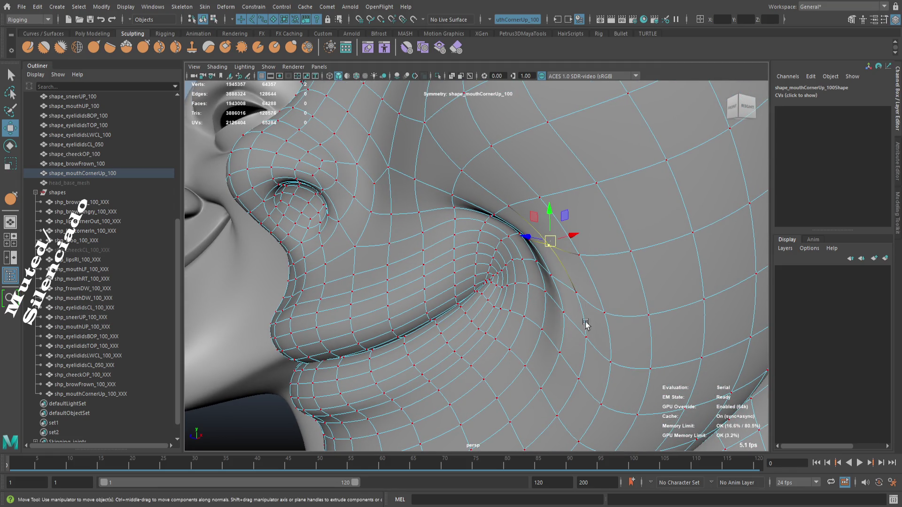
drag(489, 234, 498, 220)
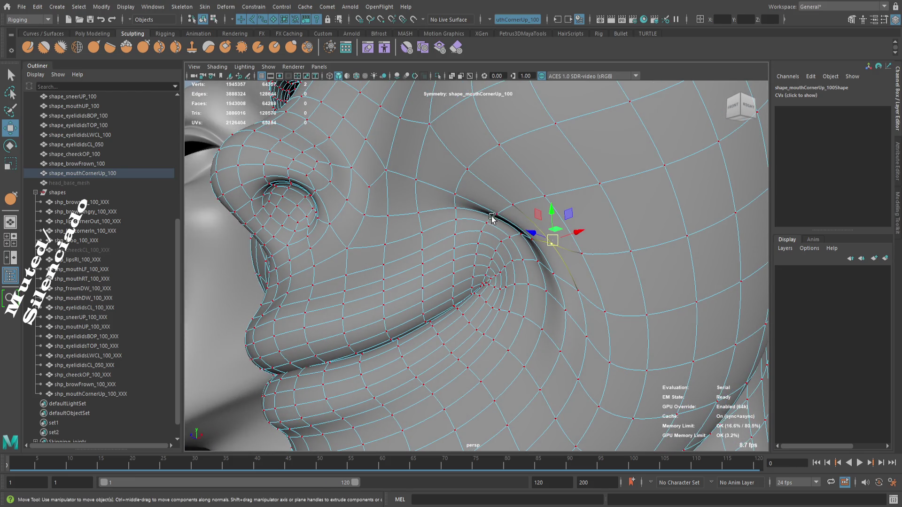
click(490, 218)
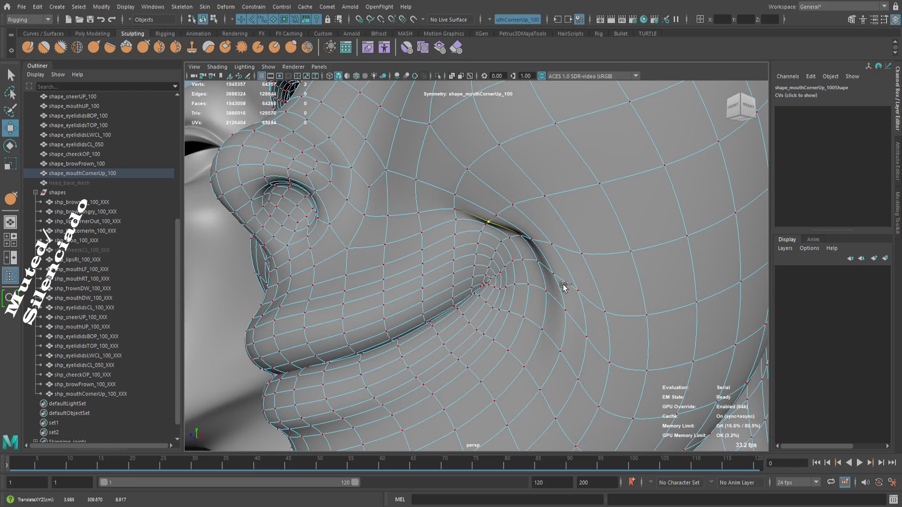
drag(553, 281, 536, 246)
key(ctrl+z)
drag(536, 246, 559, 267)
drag(559, 267, 545, 252)
key(ctrl+z)
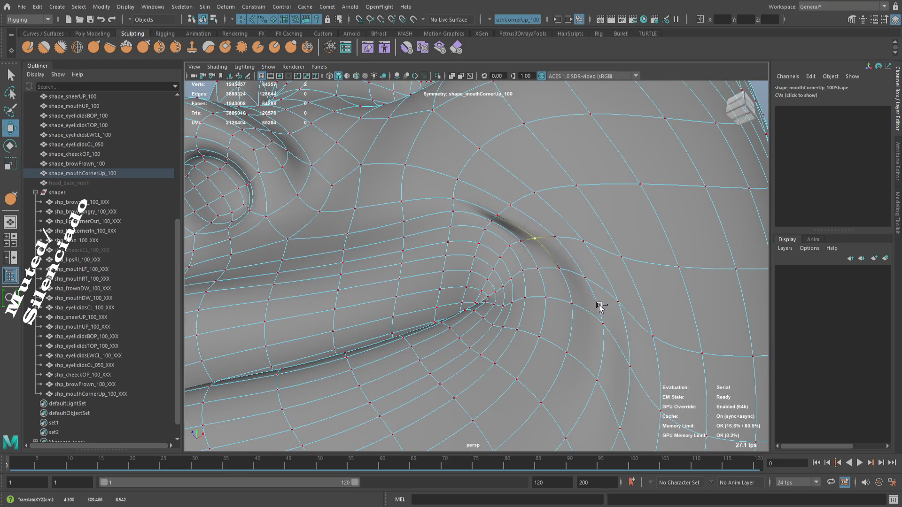
key(ctrl+z)
- Select the lower crease vertices down to its end and nudge them so the fold is even
click(557, 268)
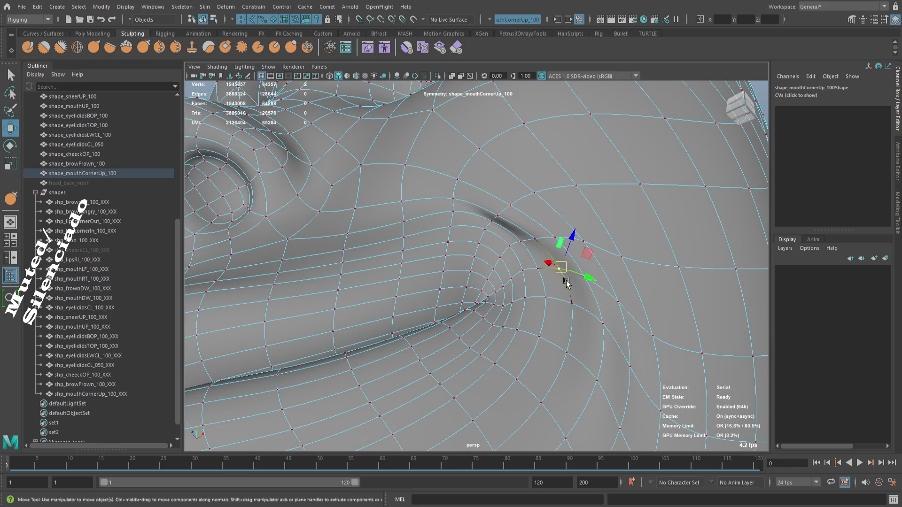
click(569, 302)
drag(613, 342, 560, 361)
click(562, 357)
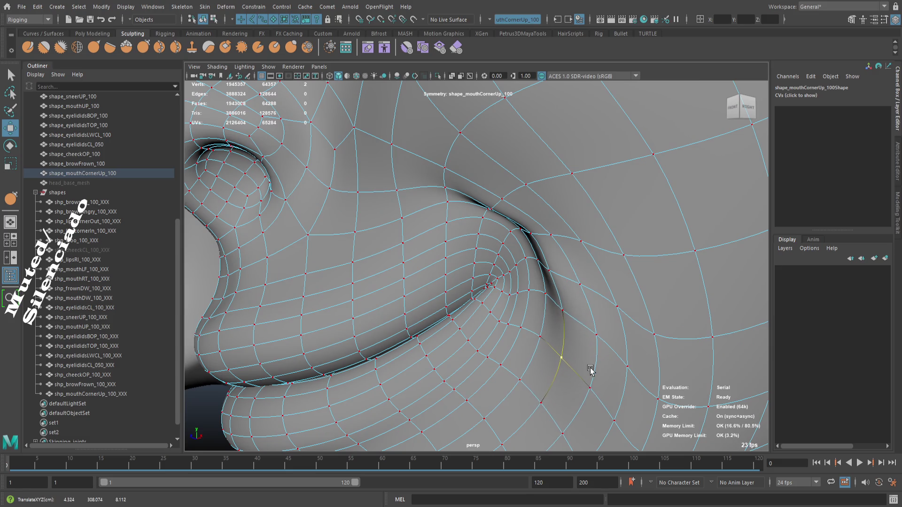
click(552, 235)
middle_click(582, 297)
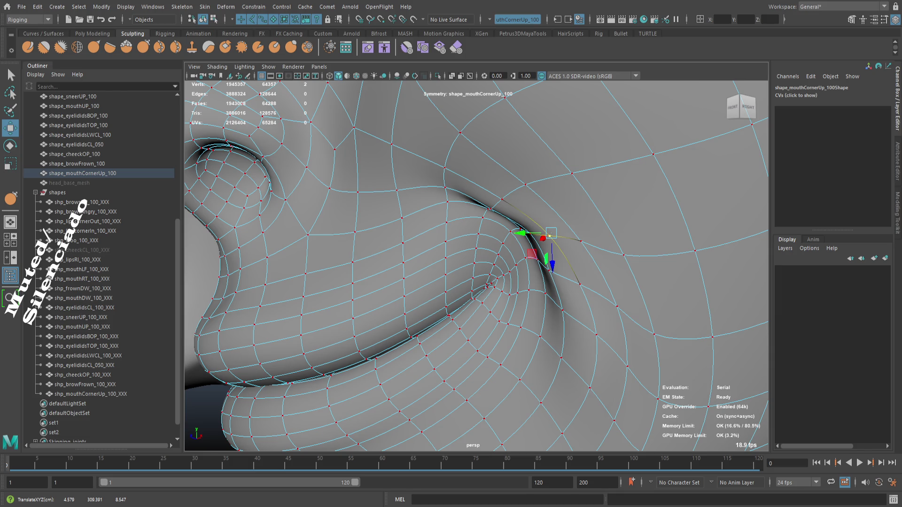
drag(571, 385, 509, 308)
scroll(down, 3)
scroll(up, 3)
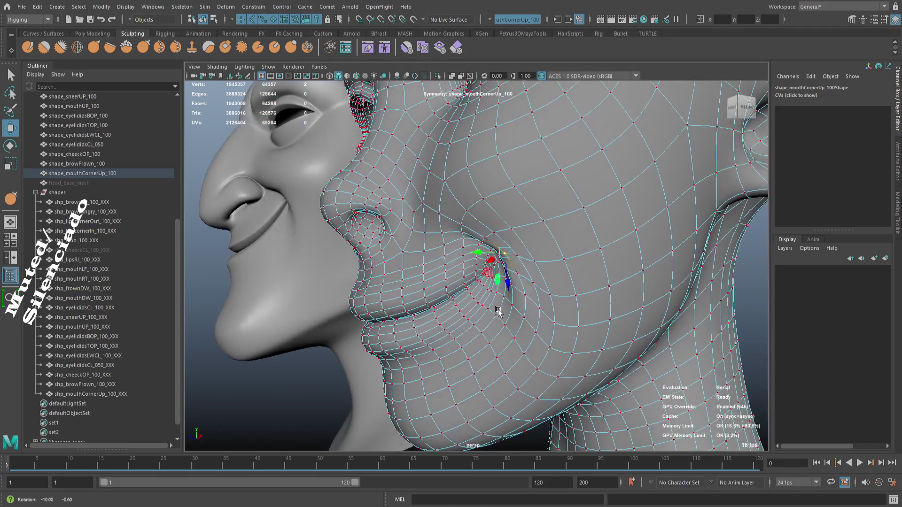
scroll(down, 3)
drag(512, 273, 531, 277)
- Pull the mouth-corner vertex up, then settle it lower to reshape the smile crease
scroll(up, 3)
drag(574, 314, 583, 317)
drag(584, 317, 606, 338)
drag(606, 338, 546, 272)
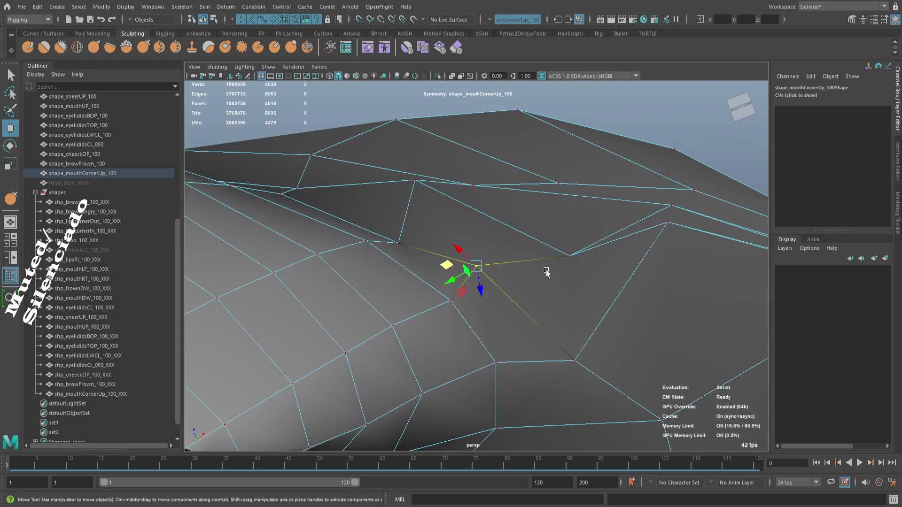
drag(568, 257, 596, 352)
drag(576, 360, 563, 364)
drag(563, 364, 574, 334)
drag(575, 333, 598, 338)
drag(654, 312, 533, 372)
drag(534, 372, 536, 294)
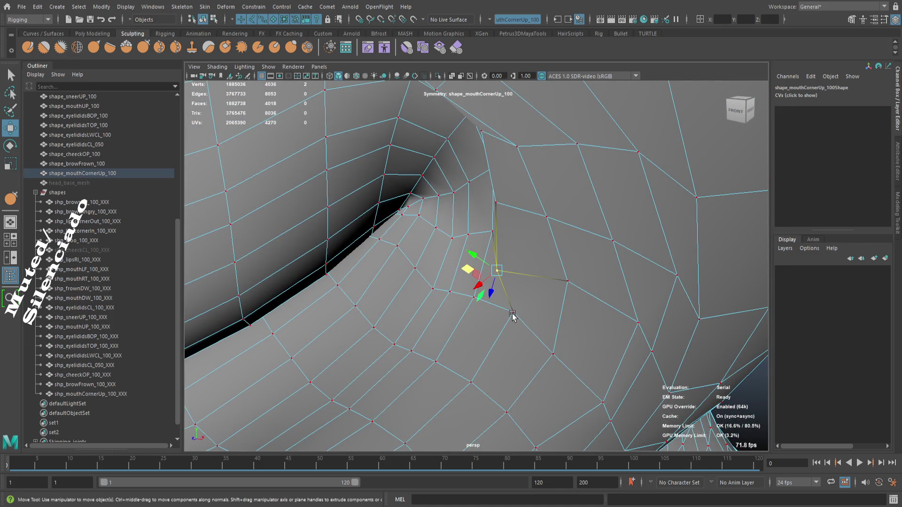
- Select other vertices near the mouth corner and mesh edge to check them
click(535, 324)
click(512, 314)
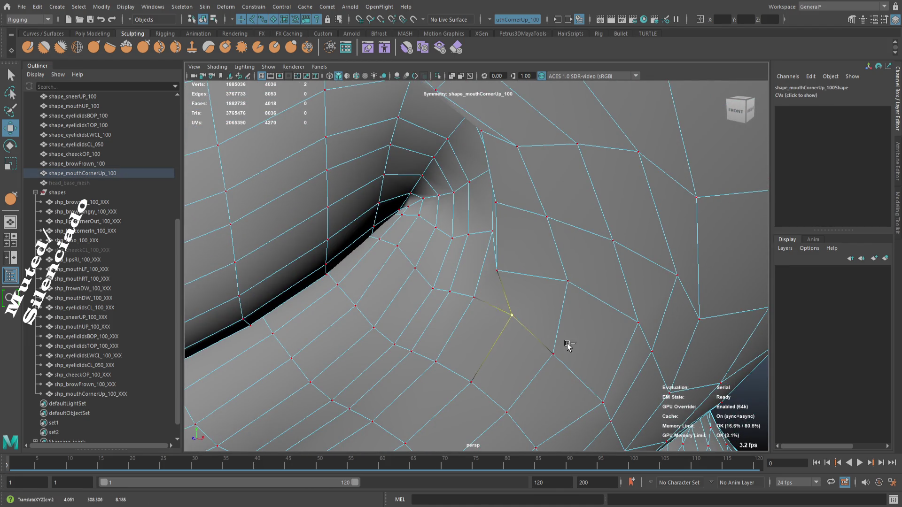
drag(605, 327, 498, 230)
click(563, 338)
scroll(down, 3)
- Return to object mode, select shape_mouthCornerUp_100 and open the Modeling Toolkit
key(F8)
click(717, 274)
drag(717, 275, 579, 271)
click(579, 271)
click(898, 209)
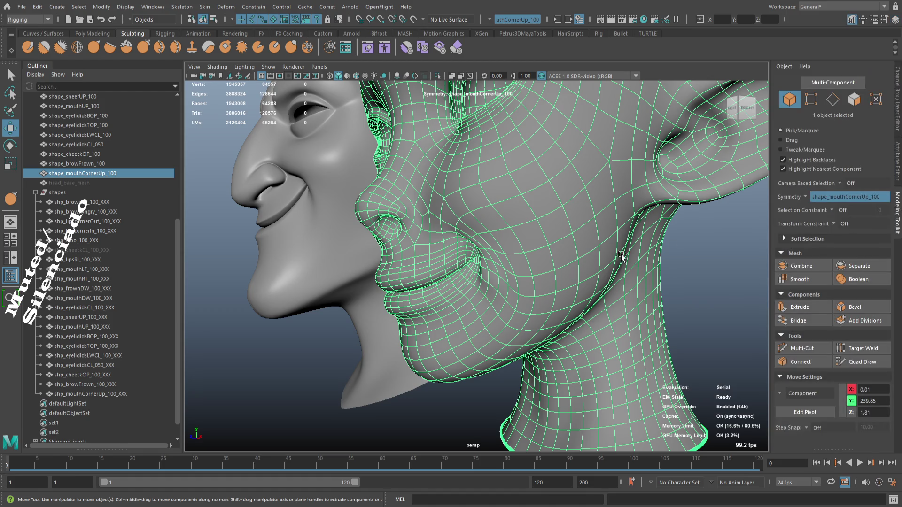
- Relax the cheek and smile-crease edges with Quad Draw, then restore Move tool and smooth preview
click(860, 361)
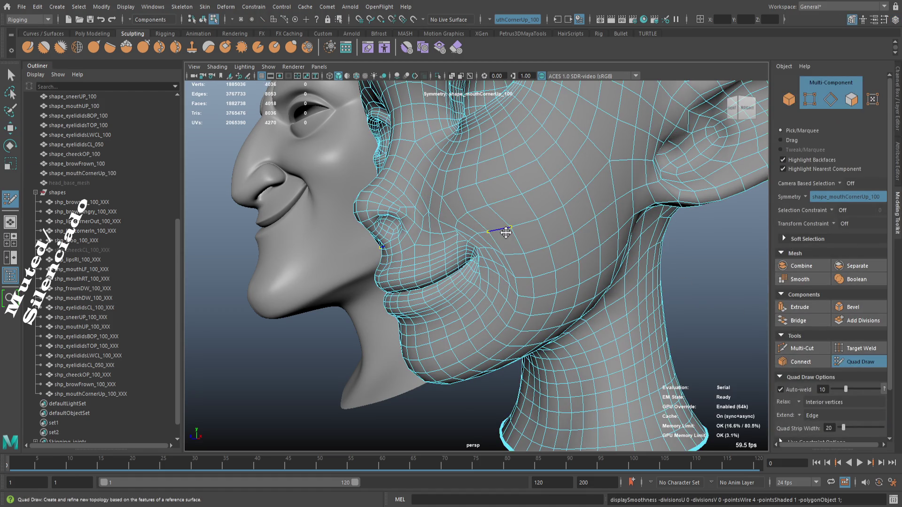
drag(503, 250, 520, 293)
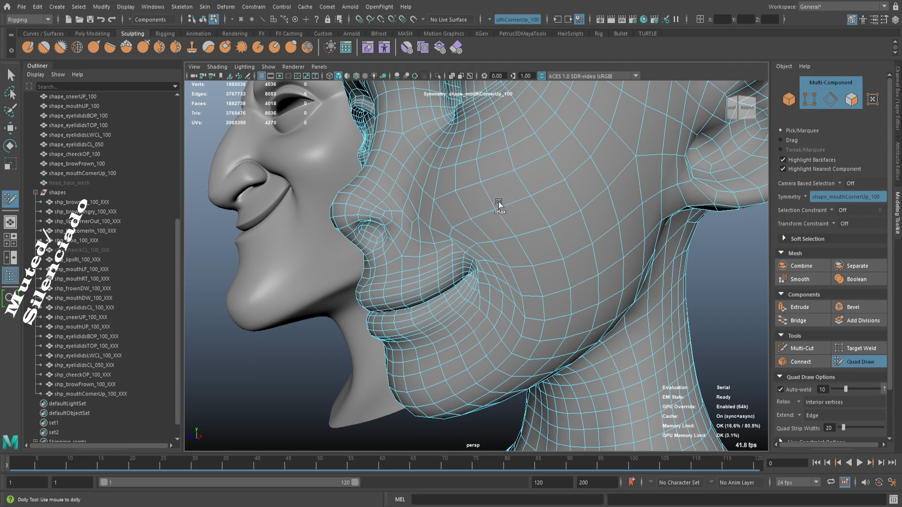
drag(487, 256, 524, 279)
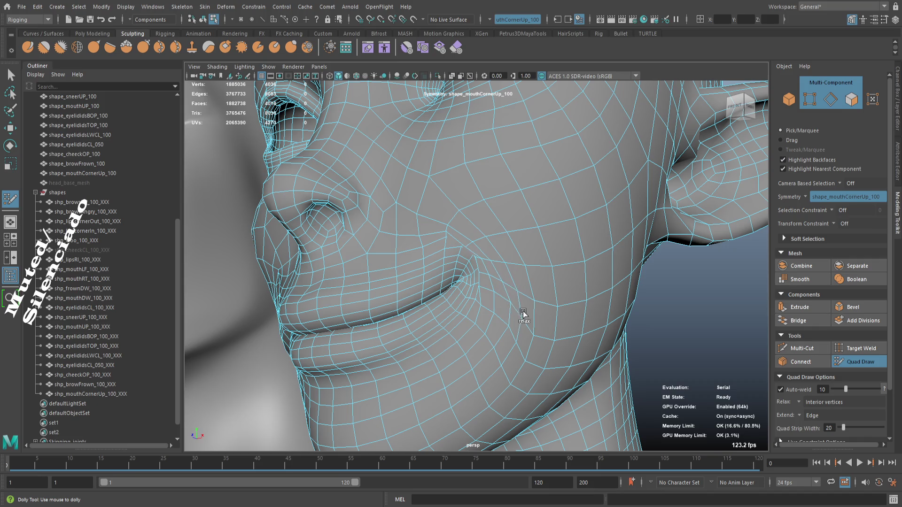
drag(518, 278, 428, 220)
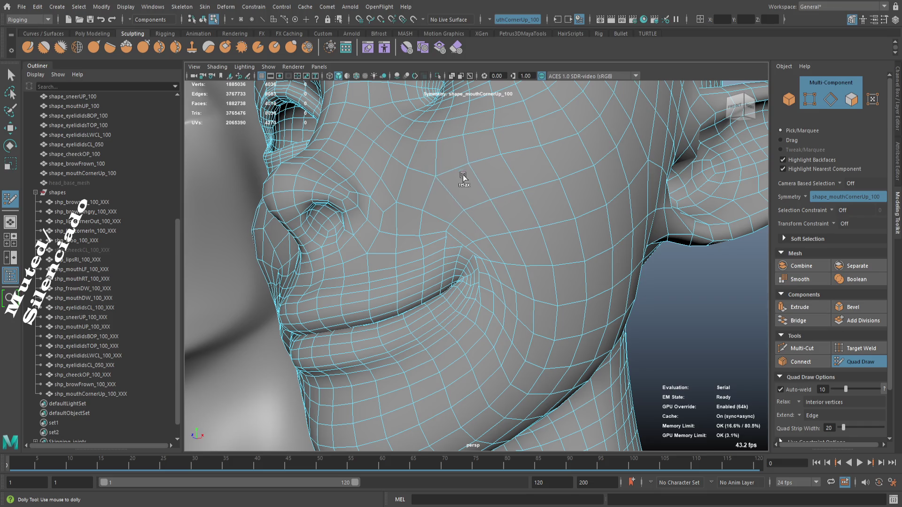
drag(486, 229, 484, 279)
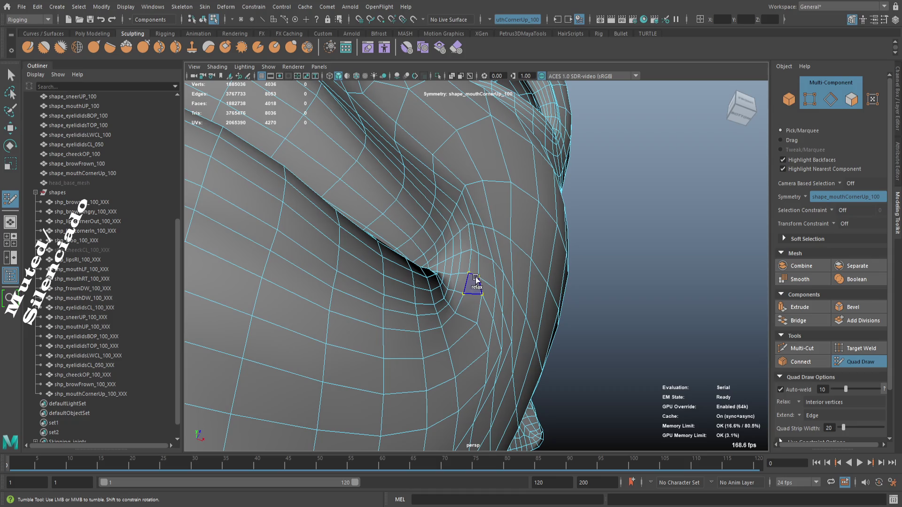
drag(480, 309, 500, 363)
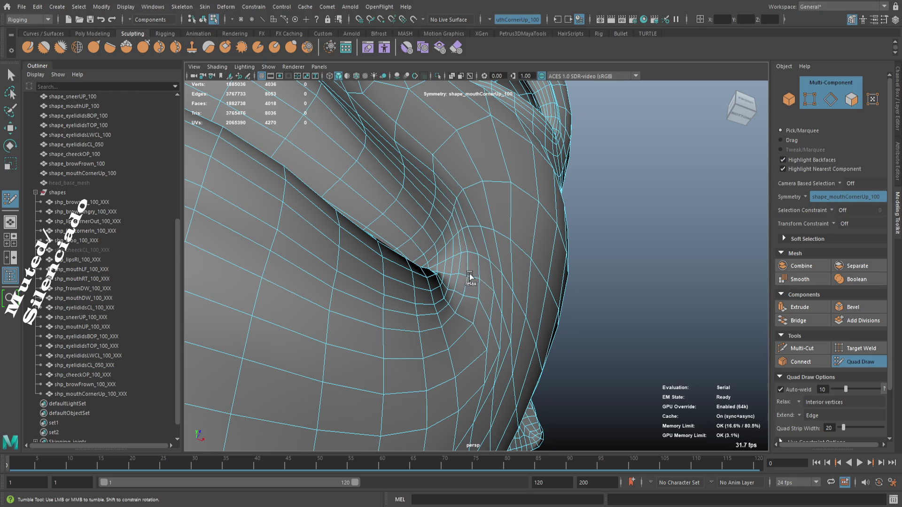
drag(505, 353, 478, 217)
drag(504, 246, 429, 258)
key(w)
key(3)
scroll(down, 3)
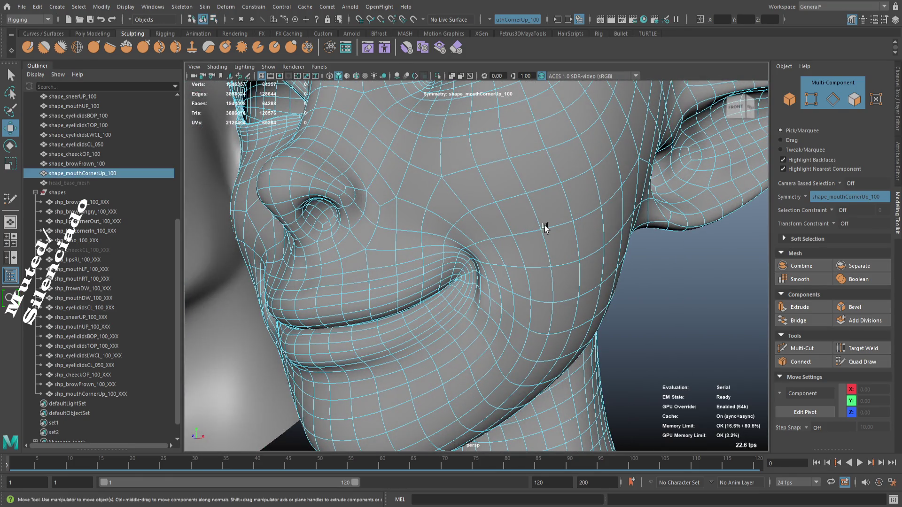
- Drop to object mode and frame a low close-up of the mouth corner
key(F8)
click(638, 297)
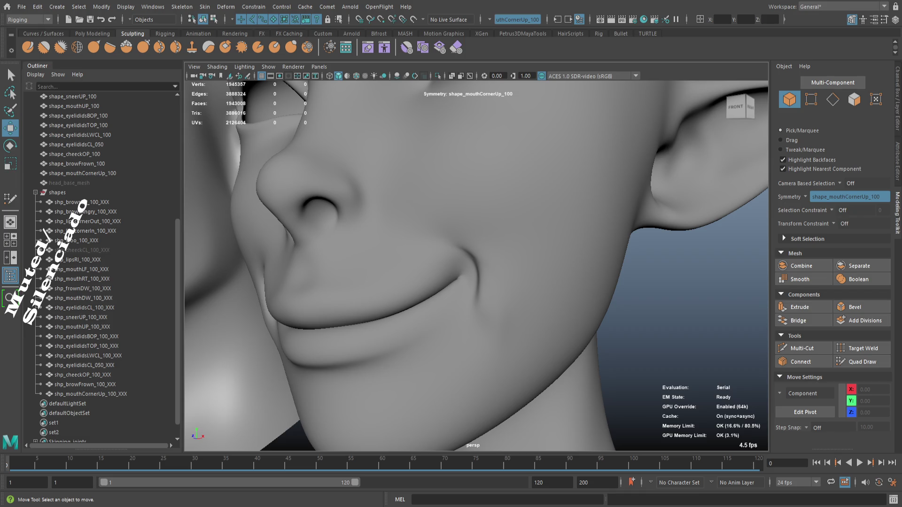
scroll(down, 3)
scroll(down, 3)
drag(528, 308, 446, 297)
scroll(up, 3)
scroll(down, 3)
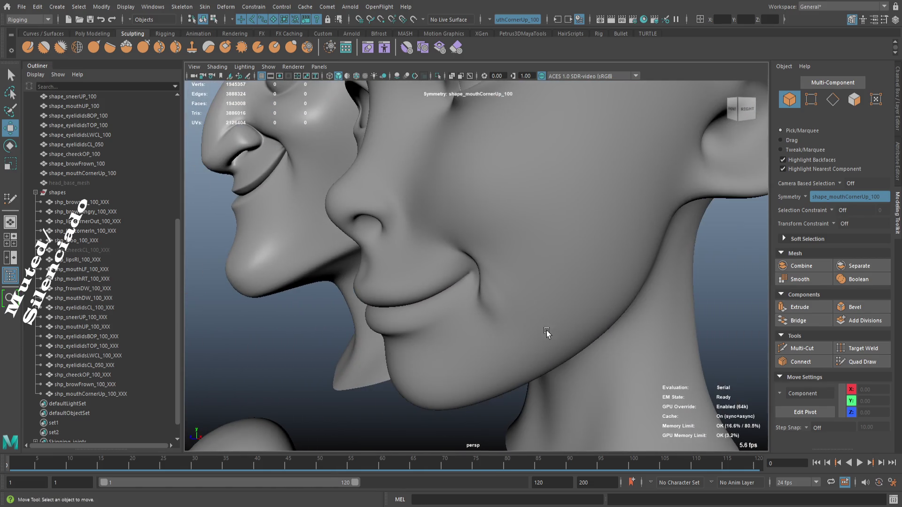
drag(534, 293, 498, 265)
scroll(up, 3)
drag(535, 288, 505, 251)
scroll(up, 3)
- Select a mouth-corner vertex and set the soft-selection falloff radius to 0.91
click(527, 286)
drag(474, 212, 464, 205)
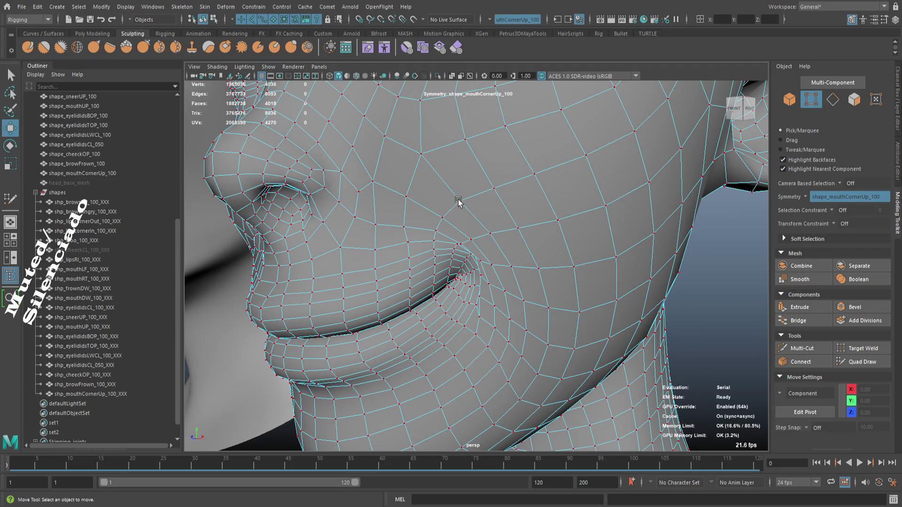
click(458, 201)
key(b)
drag(536, 245, 539, 271)
- View the smoothed smile from the front in object mode and reselect the head for sculpting
scroll(down, 3)
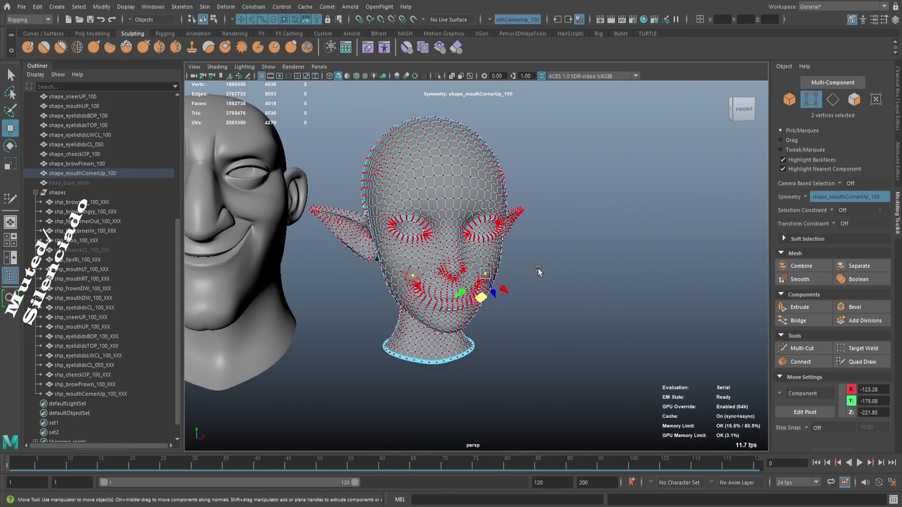
drag(539, 271, 600, 338)
drag(599, 338, 553, 333)
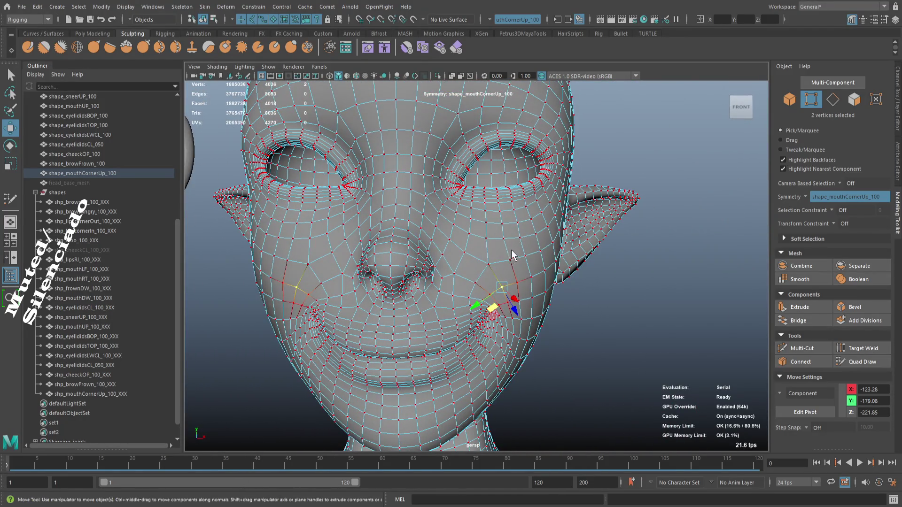
key(F8)
click(564, 334)
scroll(up, 3)
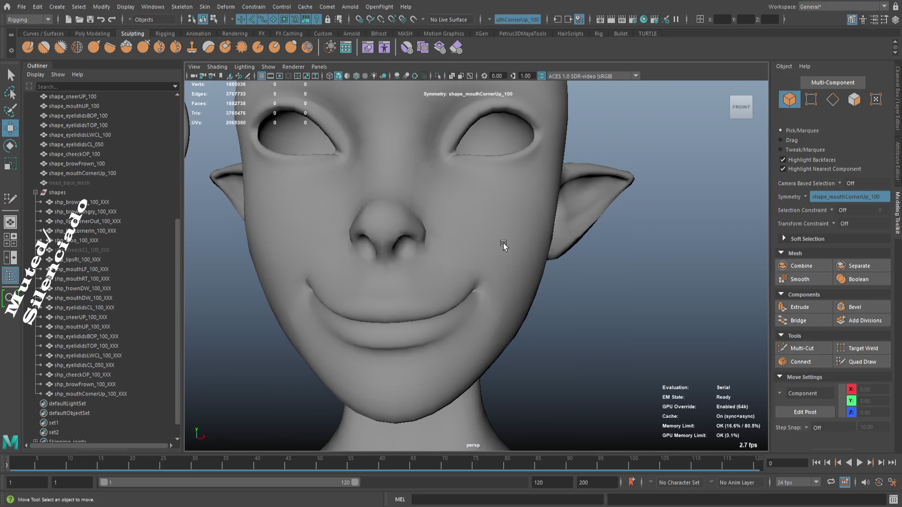
click(503, 246)
- Sculpt the mouth corner with the Grab brush, undoing a stroke that went wrong
click(150, 50)
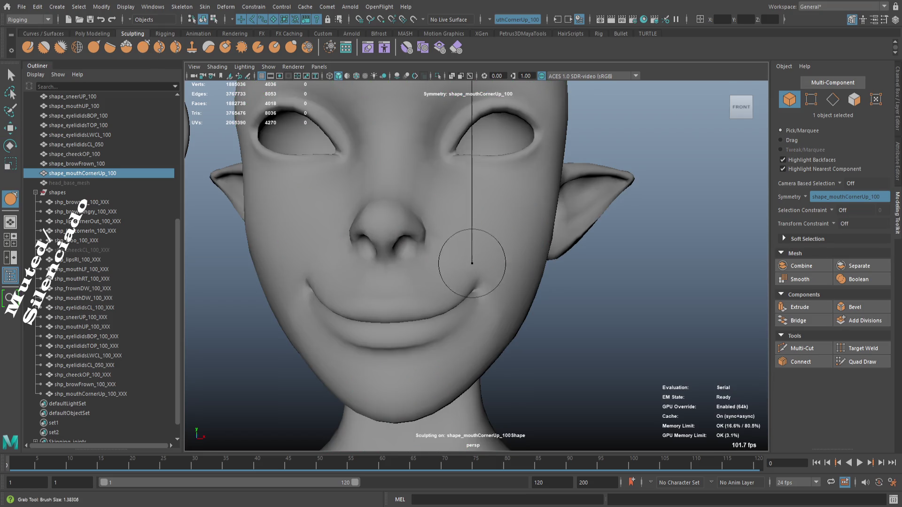
drag(498, 242, 493, 245)
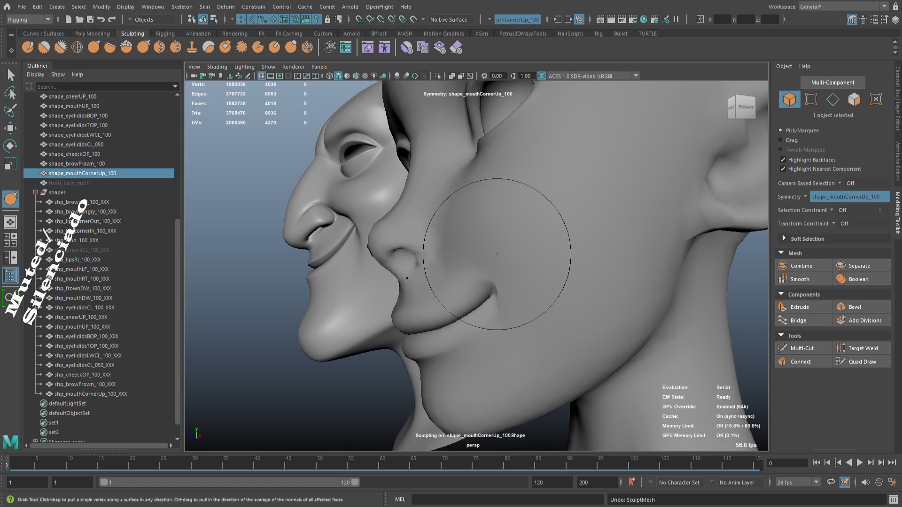
scroll(up, 3)
drag(498, 257, 511, 280)
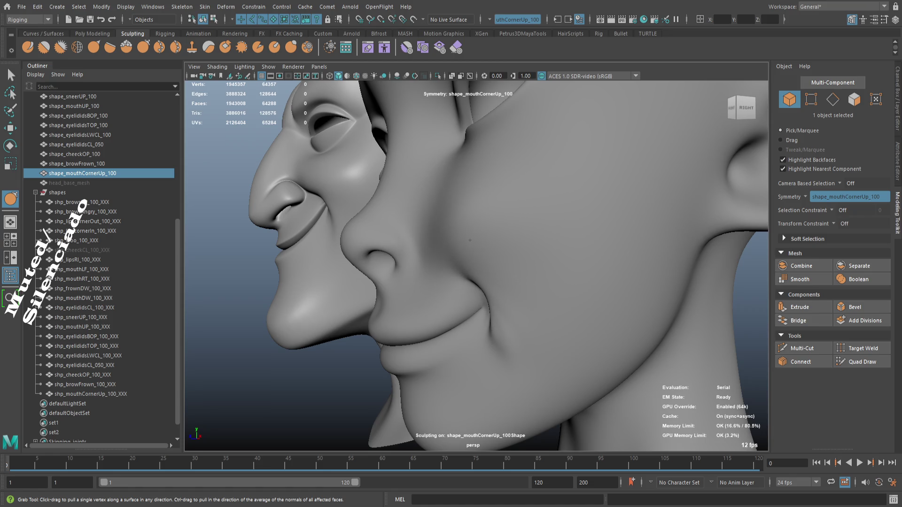
key(ctrl+z)
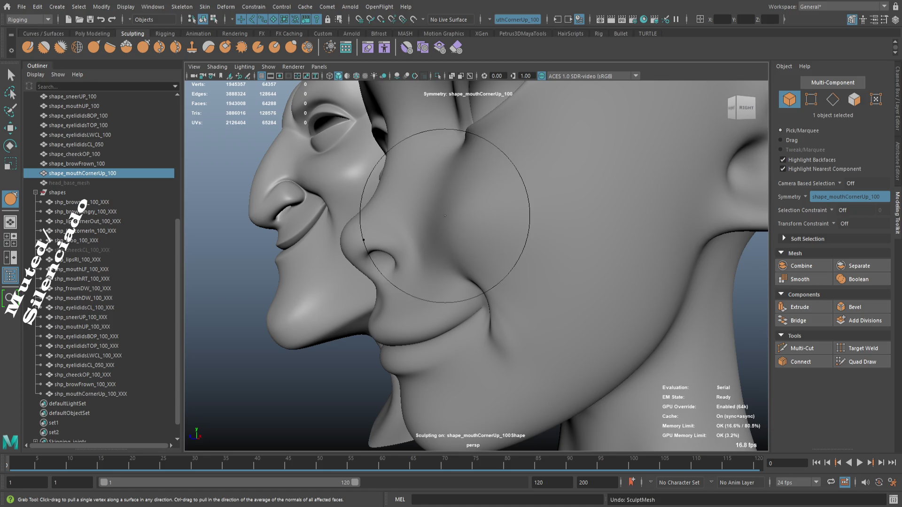
drag(457, 200, 483, 270)
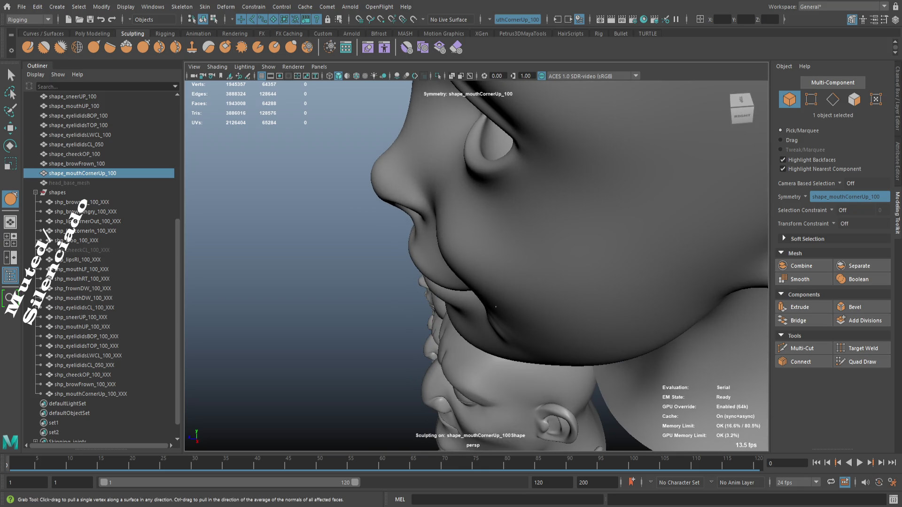
drag(495, 307, 499, 317)
scroll(down, 3)
scroll(down, 3)
scroll(down, 3)
scroll(up, 3)
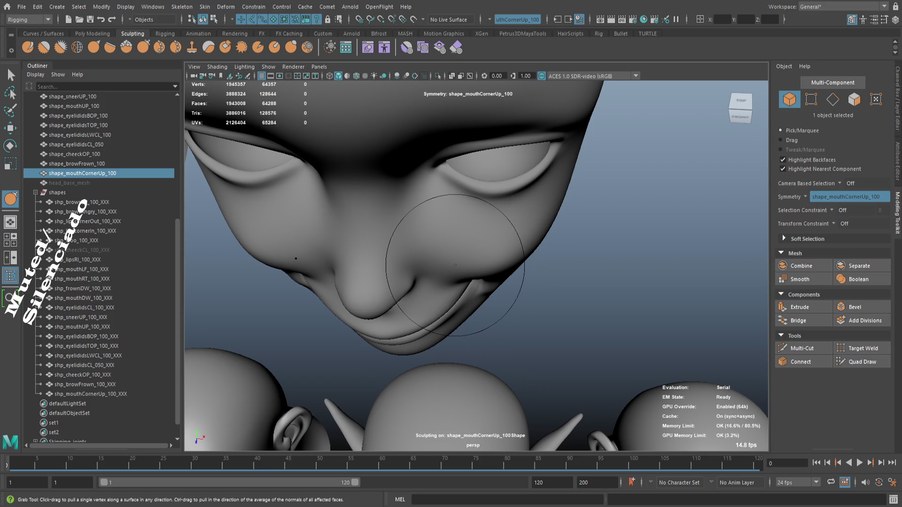
scroll(up, 3)
- Shrink the brush and soften the mouth-corner crease with the Grab and Smooth brushes
drag(470, 264, 449, 264)
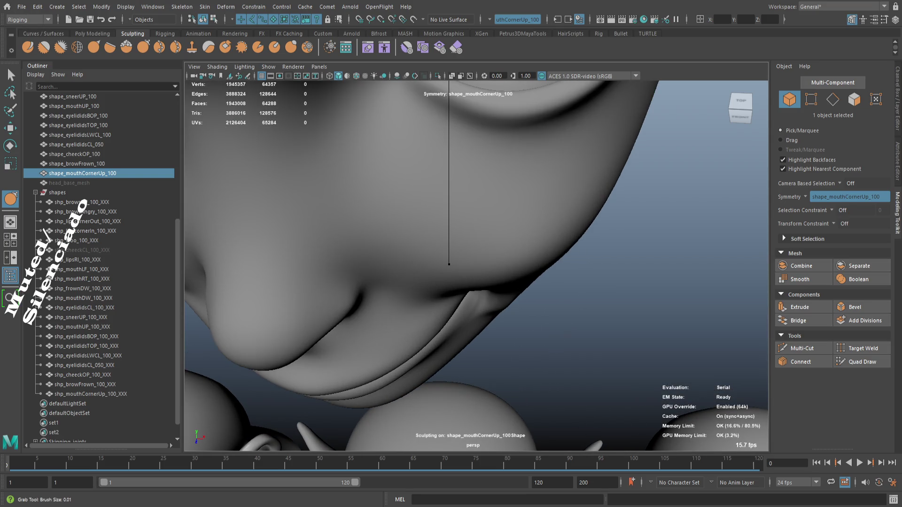
drag(443, 216, 430, 248)
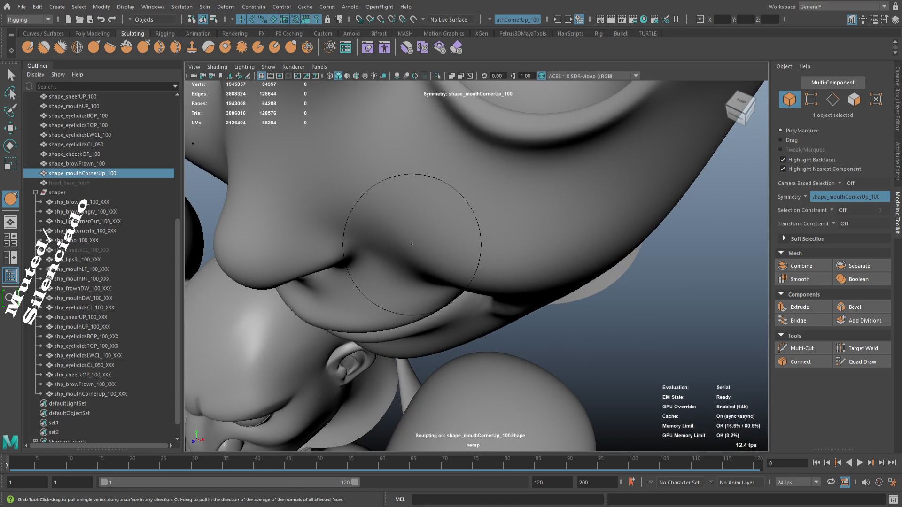
scroll(down, 3)
drag(441, 227, 500, 264)
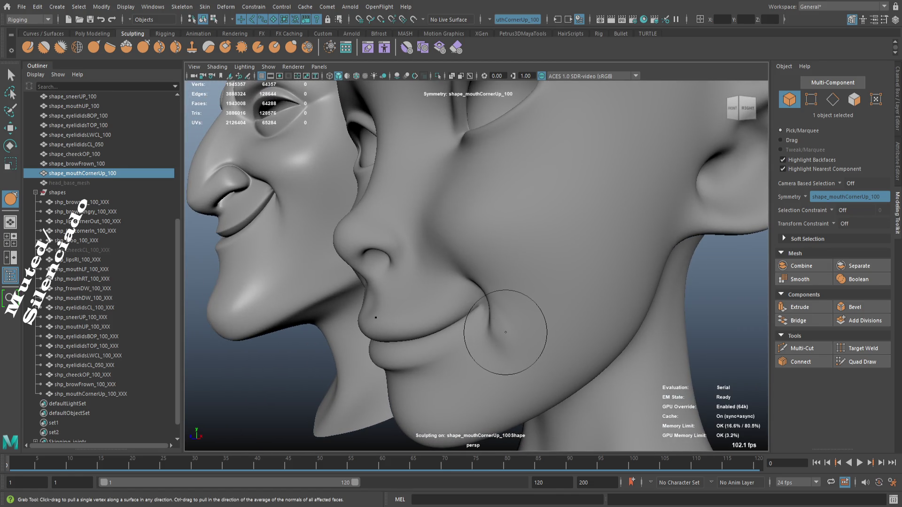
drag(513, 338, 504, 342)
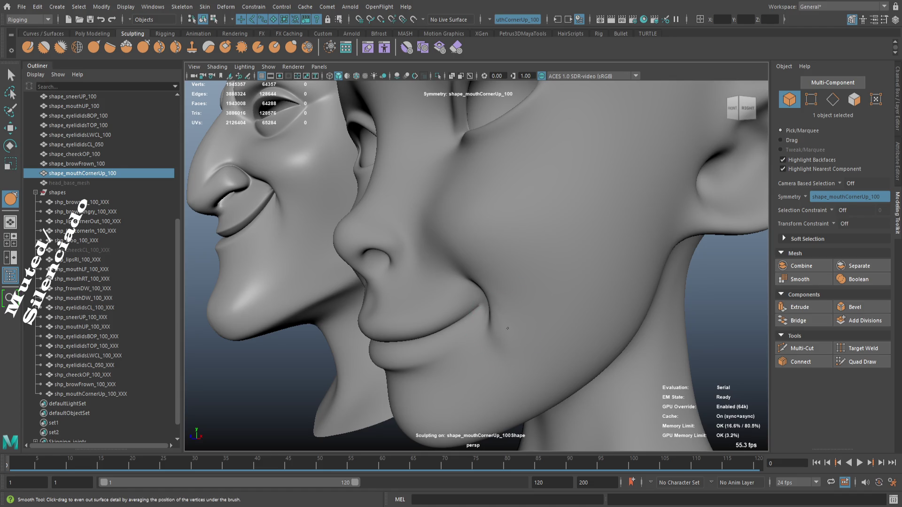
scroll(up, 3)
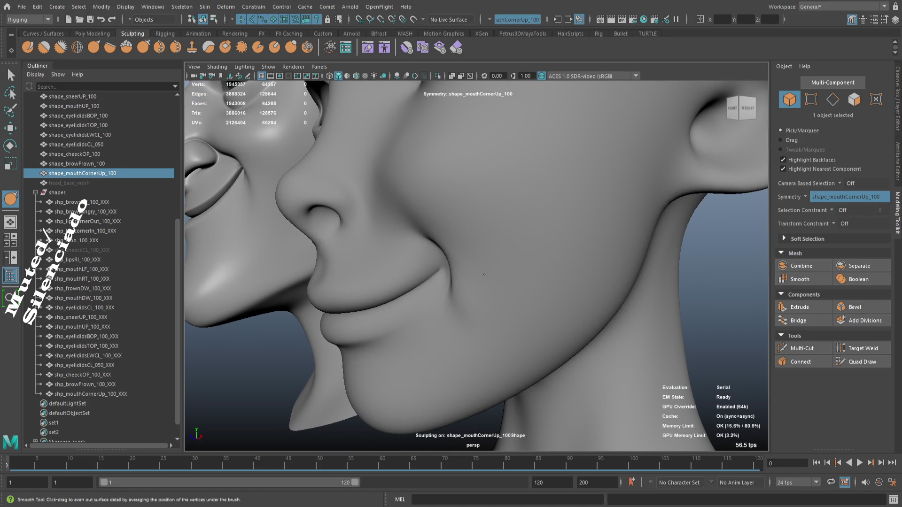
key(g)
drag(484, 267, 510, 279)
key(shift)
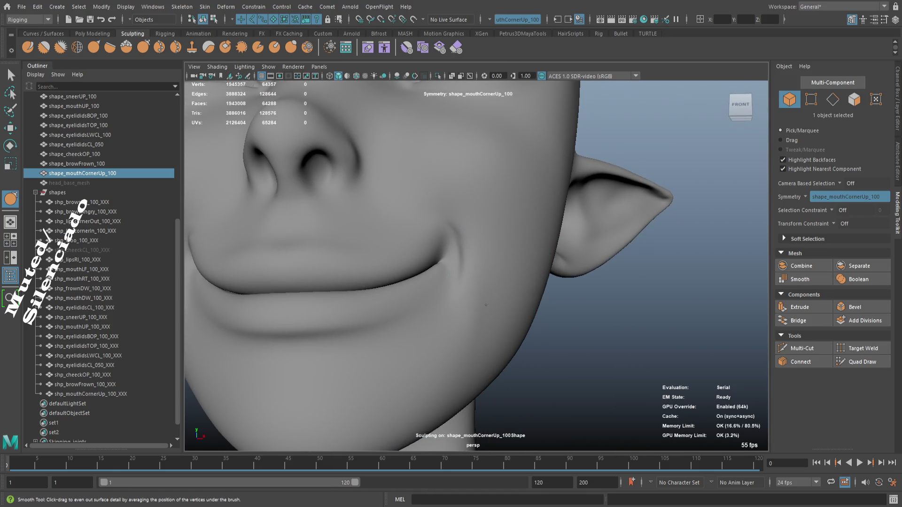
drag(489, 302, 469, 297)
key(shift)
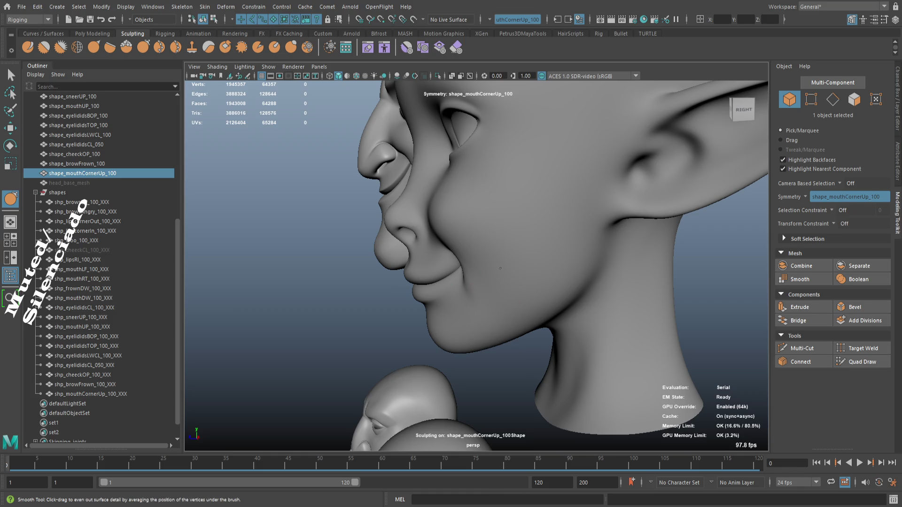
- Inspect the smile from the front, the left cheek and the right side
drag(501, 261, 469, 301)
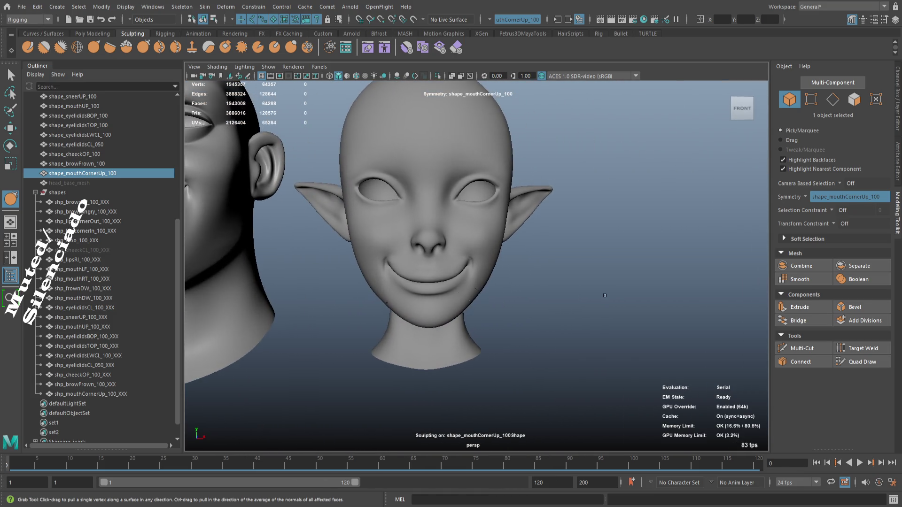
drag(520, 284, 413, 329)
scroll(up, 3)
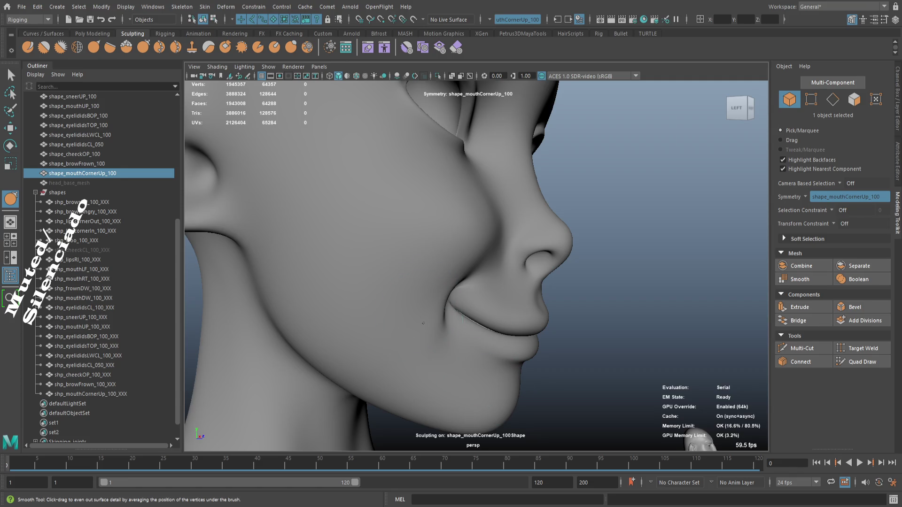
scroll(down, 3)
drag(415, 296, 391, 337)
scroll(down, 3)
drag(461, 316, 466, 313)
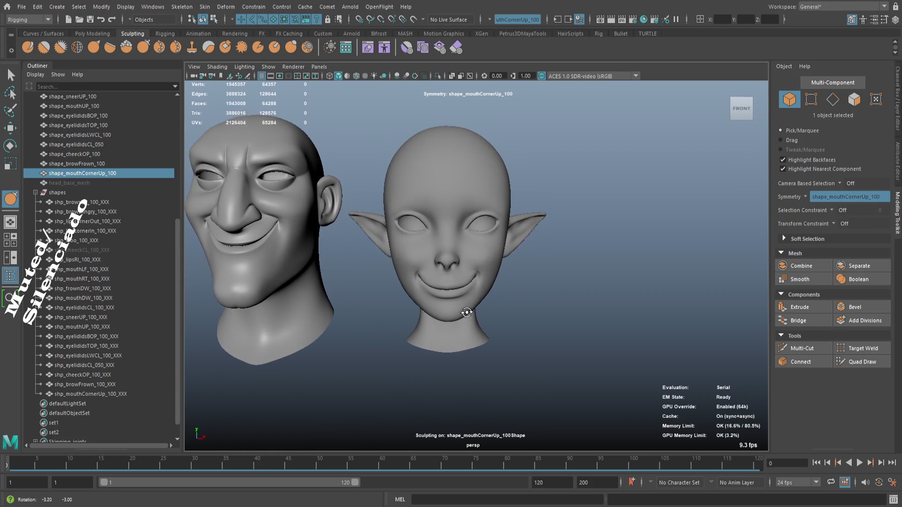
scroll(up, 3)
drag(612, 376, 533, 328)
scroll(down, 3)
- With the Move tool, snap to front view, select the elf head and enter vertex mode
key(w)
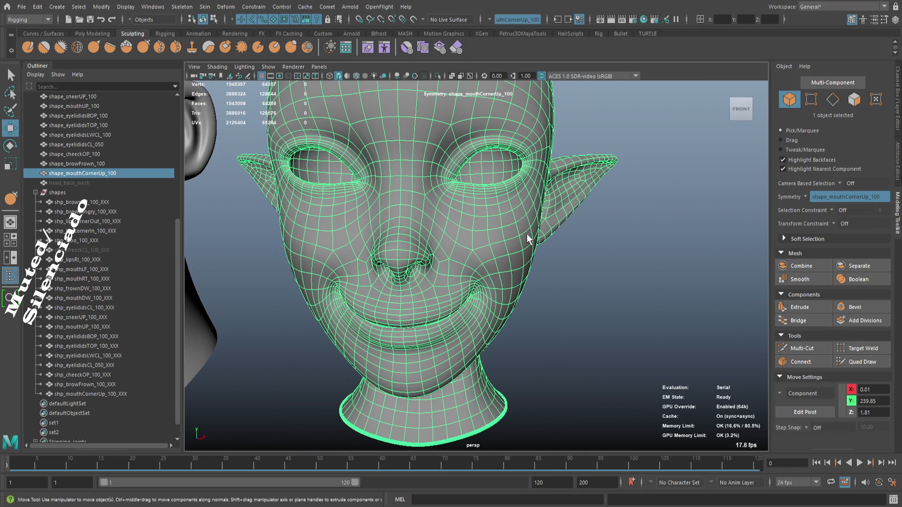
drag(594, 264, 515, 268)
click(601, 351)
drag(602, 352, 522, 342)
scroll(up, 3)
click(741, 107)
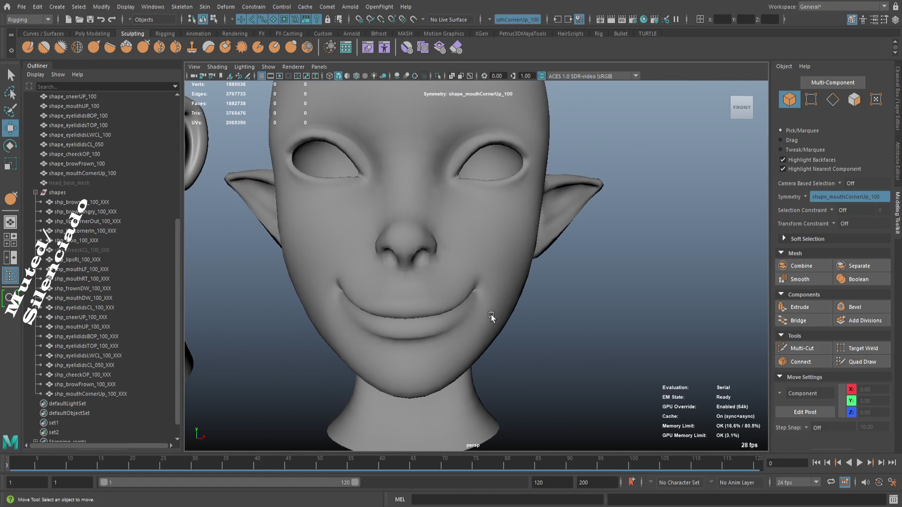
scroll(down, 3)
drag(494, 320, 496, 346)
scroll(up, 3)
click(452, 337)
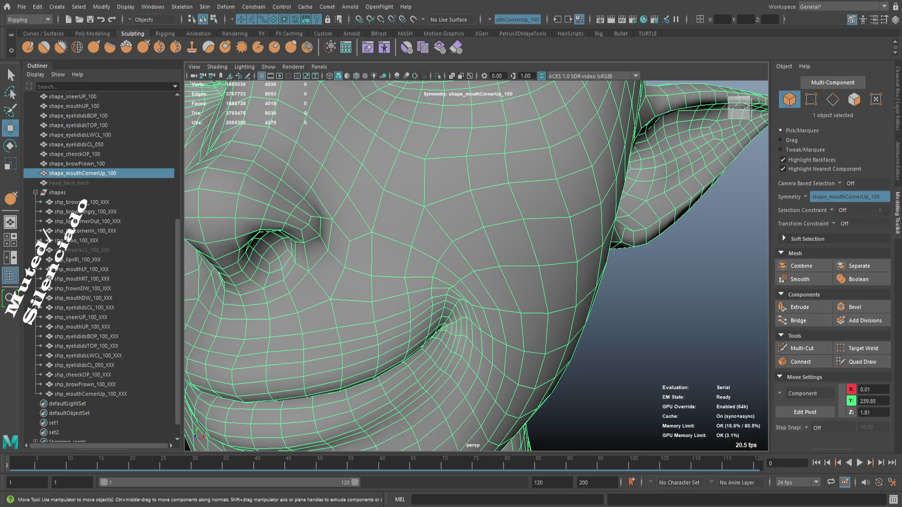
scroll(up, 3)
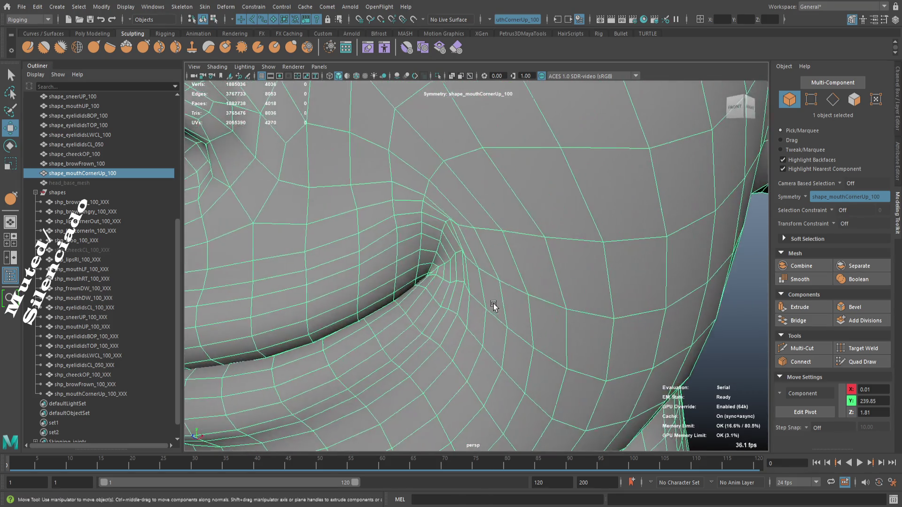
key(F9)
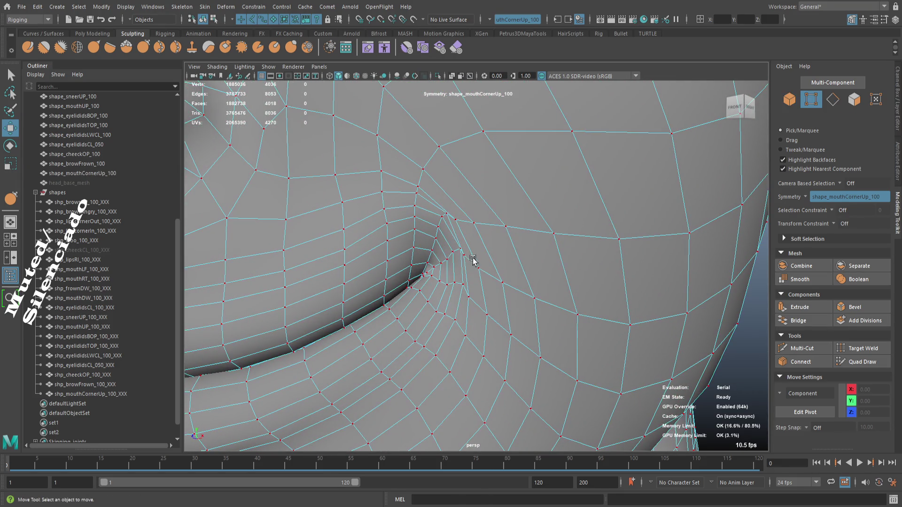
- Select the mouth-corner vertex and nudge it into place beside the nose
click(448, 258)
key(f)
scroll(down, 3)
drag(476, 280, 472, 235)
scroll(down, 3)
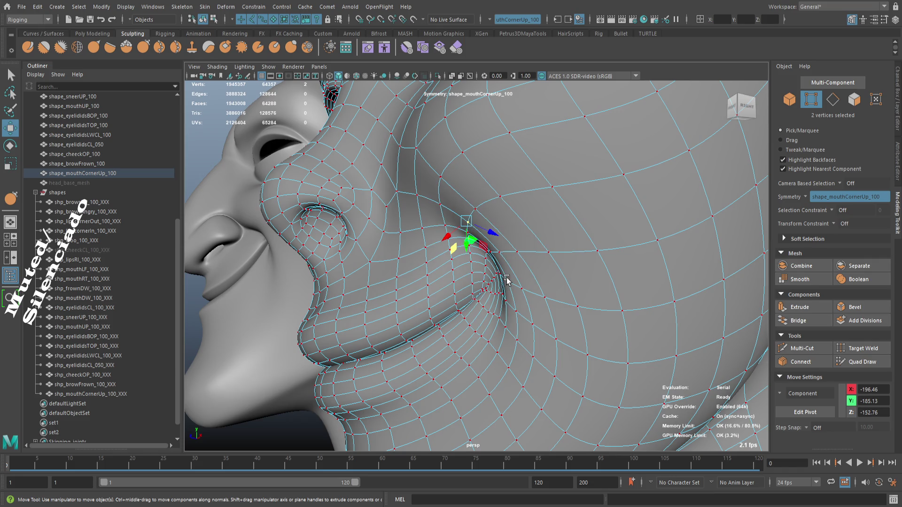
drag(506, 281, 466, 226)
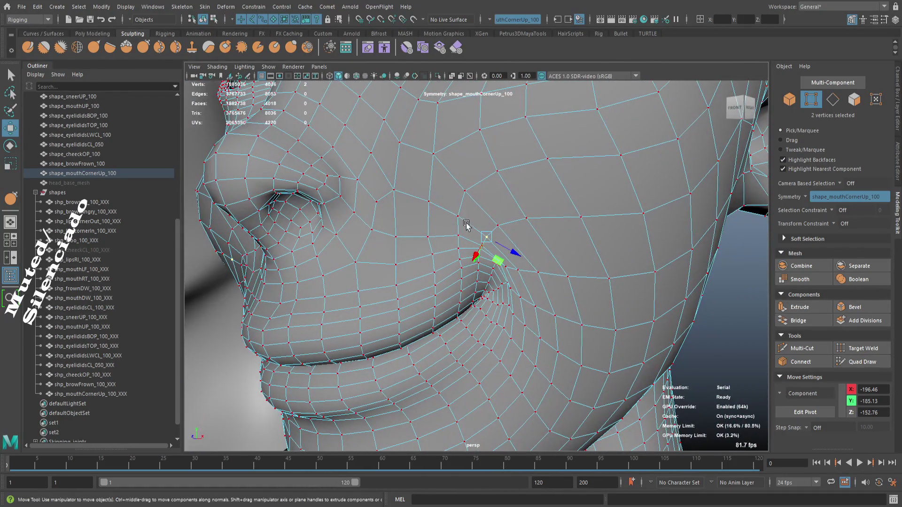
drag(511, 255, 549, 277)
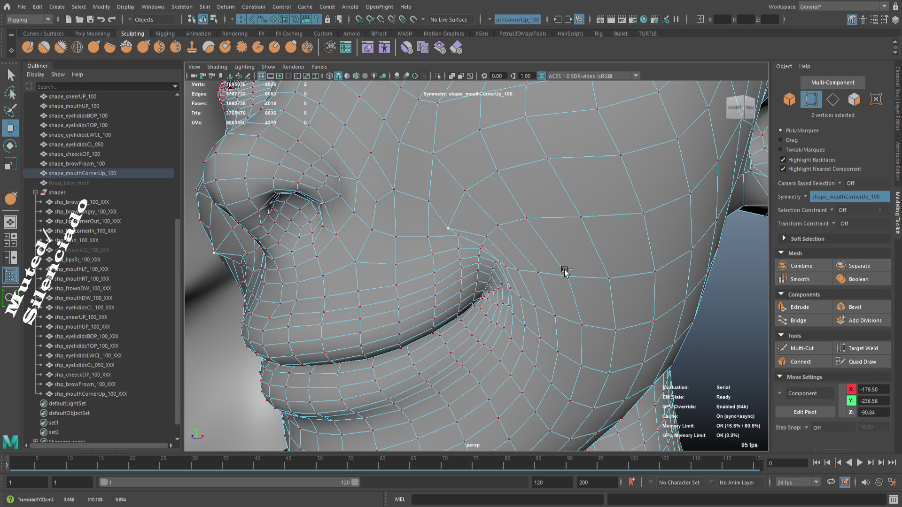
- Check the crease with smooth preview on and off, sliding the vertex further along the cheek
key(3)
drag(552, 277, 506, 235)
key(1)
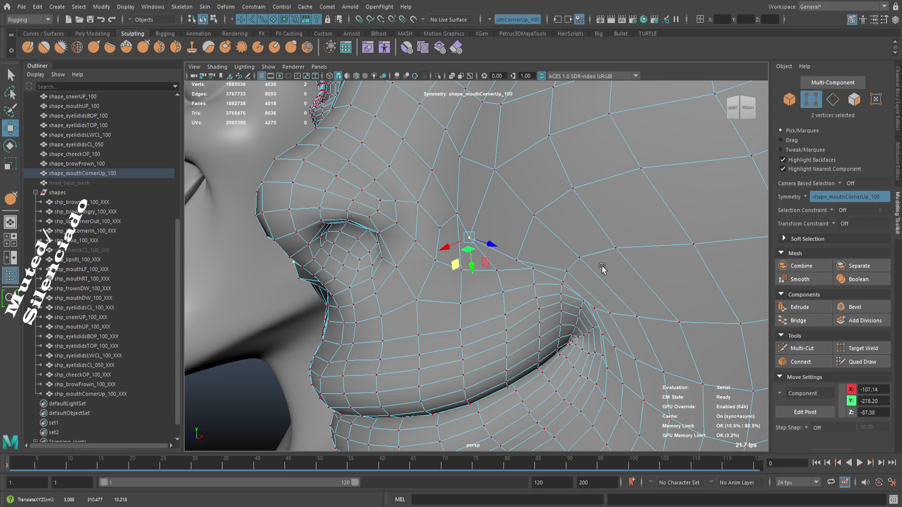
key(3)
drag(596, 275, 496, 265)
key(f)
key(1)
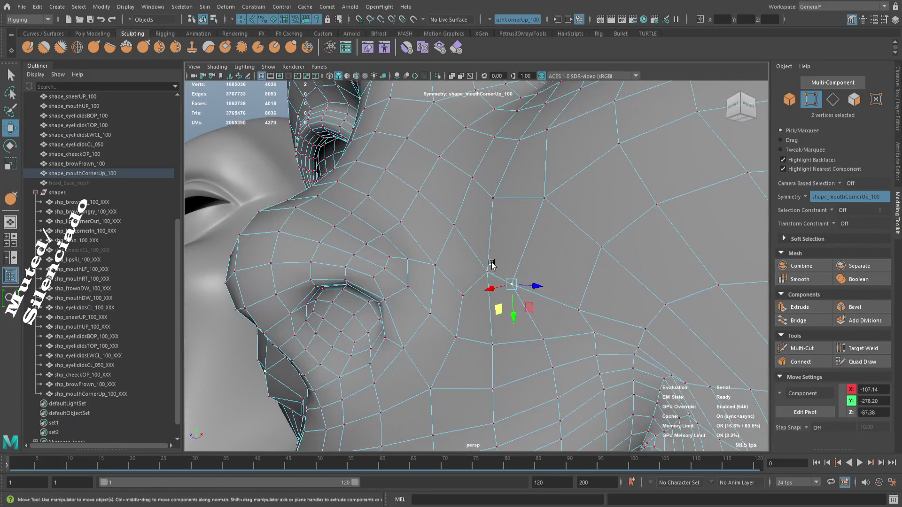
drag(577, 278, 629, 268)
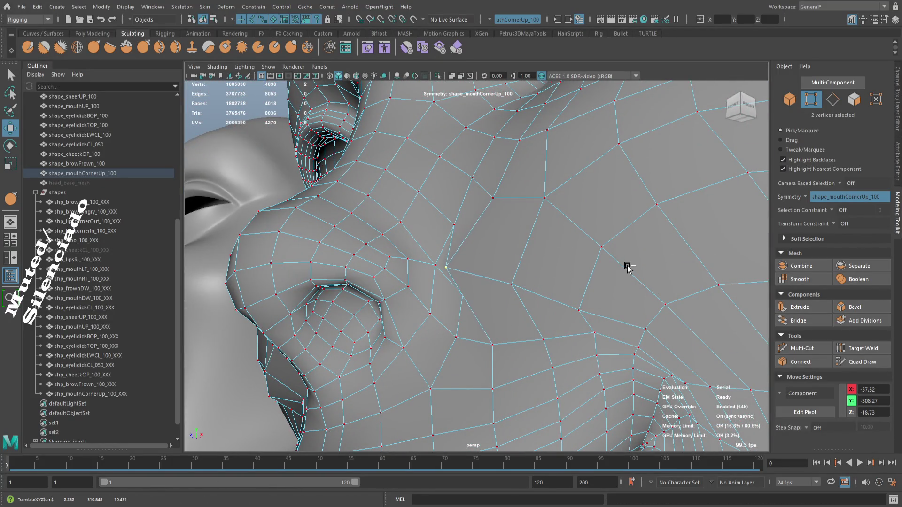
drag(607, 266, 484, 277)
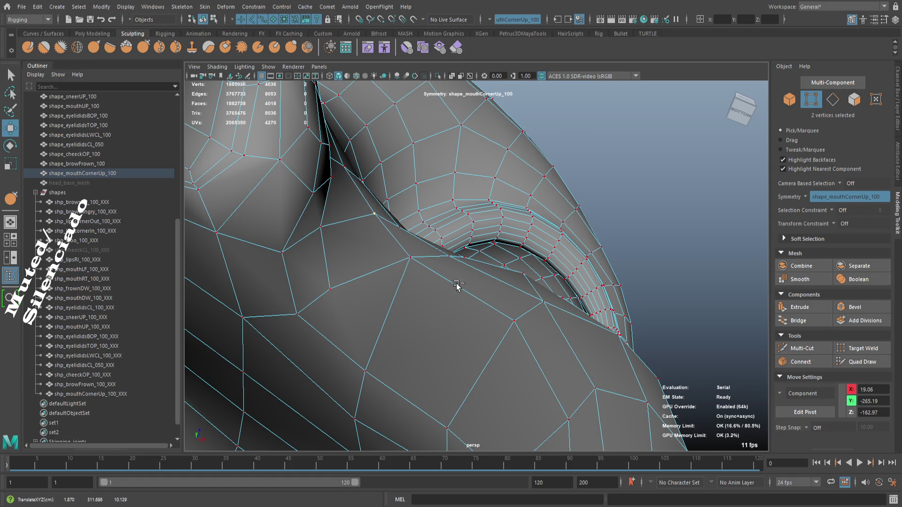
drag(468, 259, 427, 276)
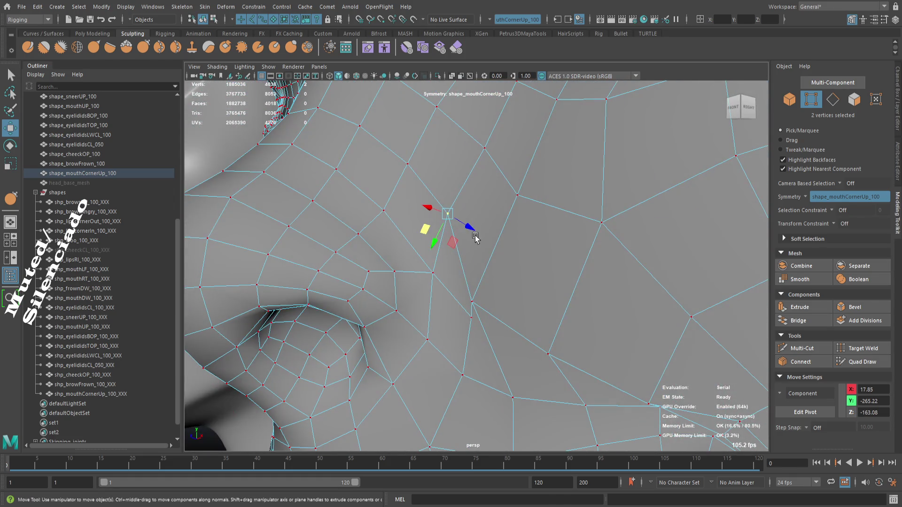
drag(468, 229, 465, 228)
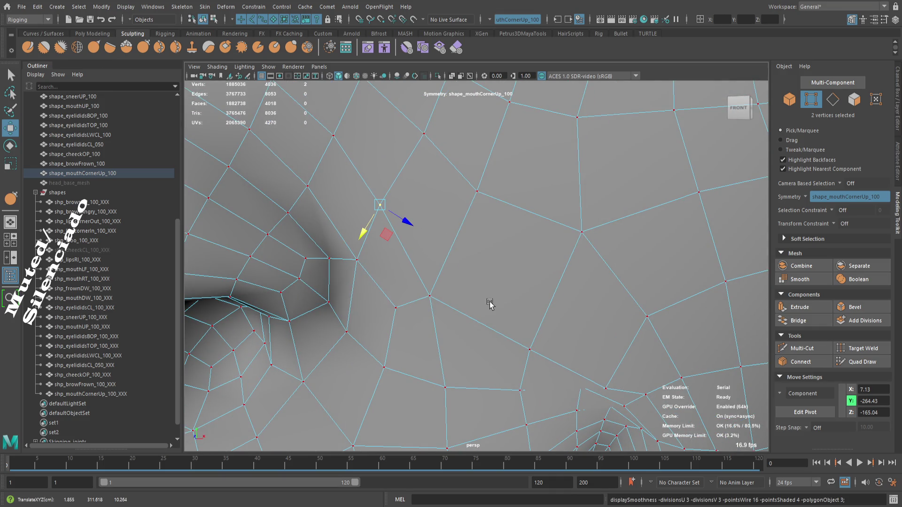
scroll(down, 3)
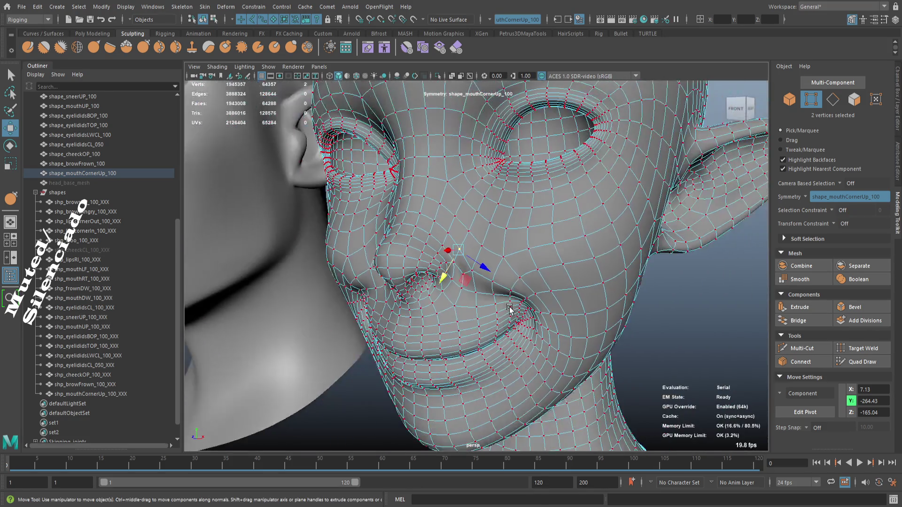
- Move another selected vertex to tidy the mouth corner, viewed from below the nose
scroll(down, 3)
drag(509, 309, 491, 314)
scroll(up, 3)
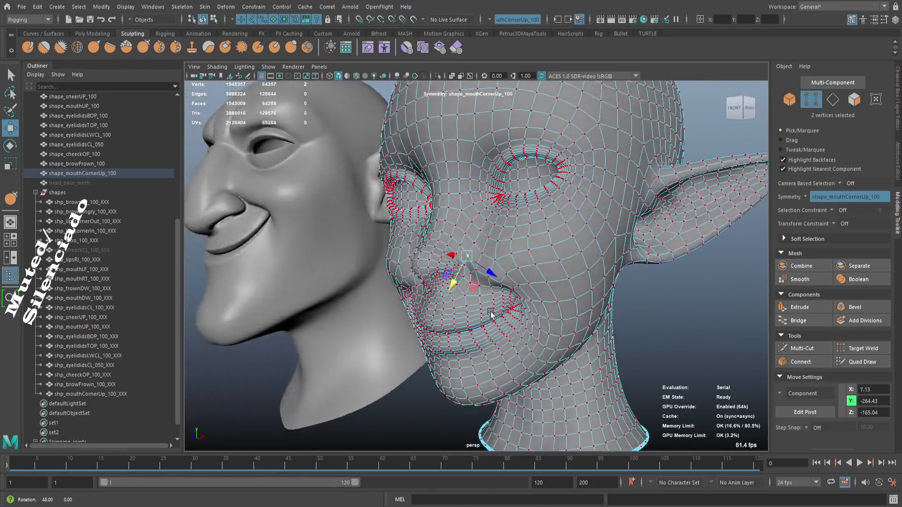
scroll(up, 3)
drag(526, 271, 493, 282)
scroll(up, 3)
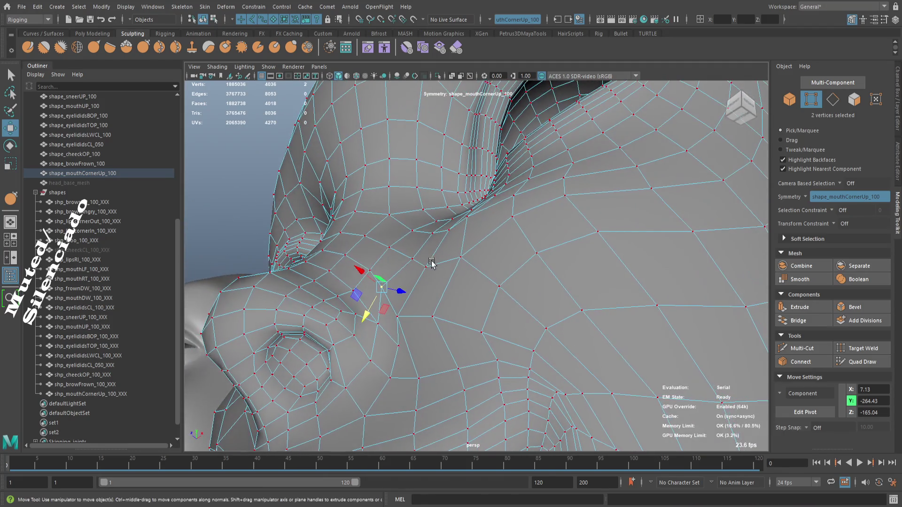
drag(432, 266, 525, 312)
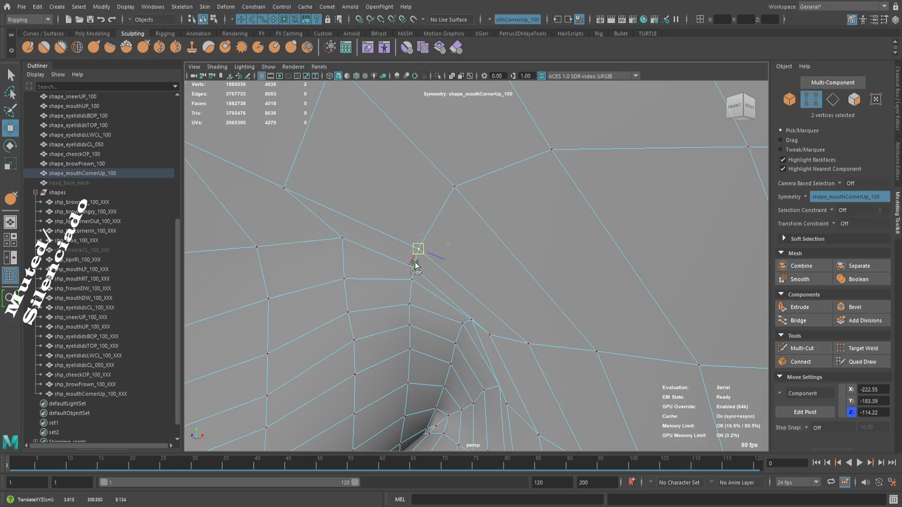
drag(472, 287, 481, 254)
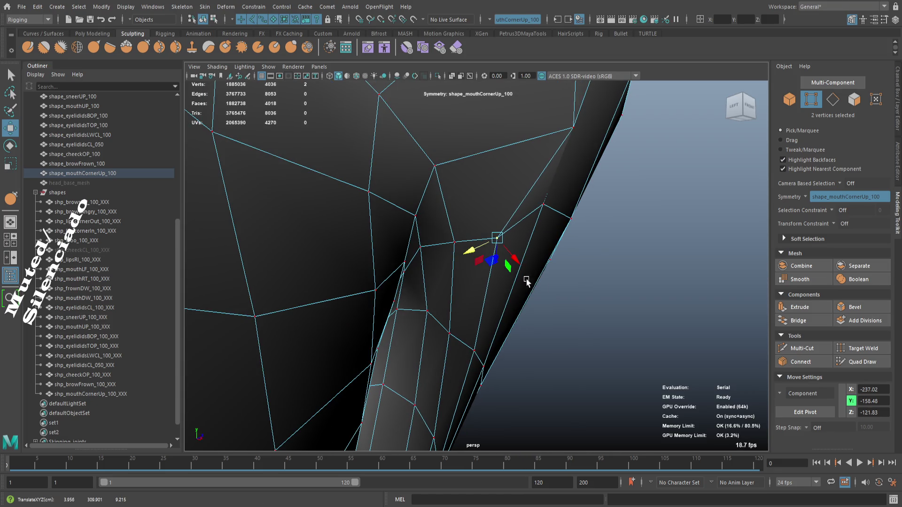
drag(559, 299, 570, 299)
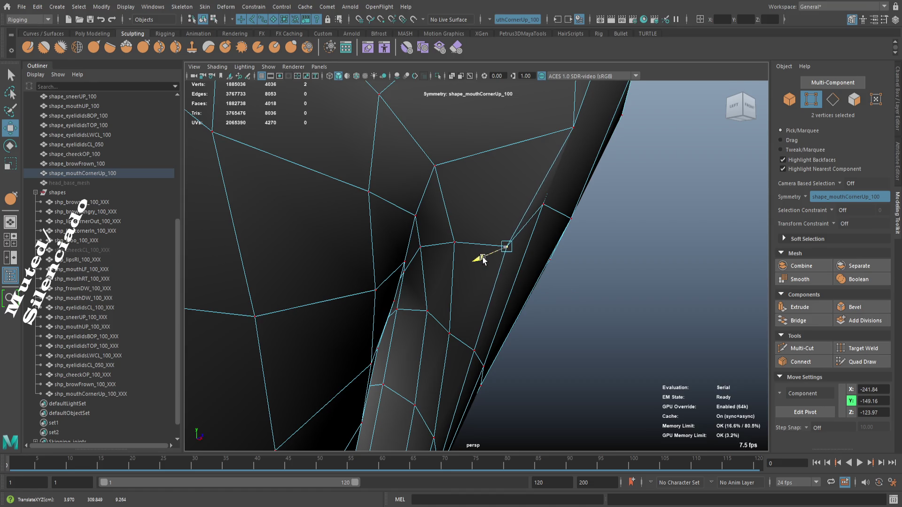
- Return to object mode with F8 and view the whole head from the right side
drag(515, 288, 446, 228)
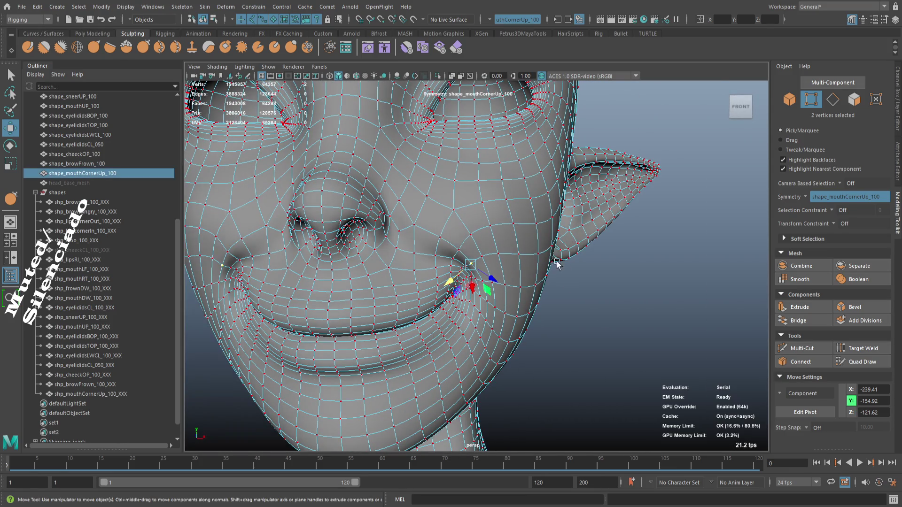
key(F8)
drag(596, 322, 489, 329)
drag(489, 329, 586, 354)
scroll(up, 3)
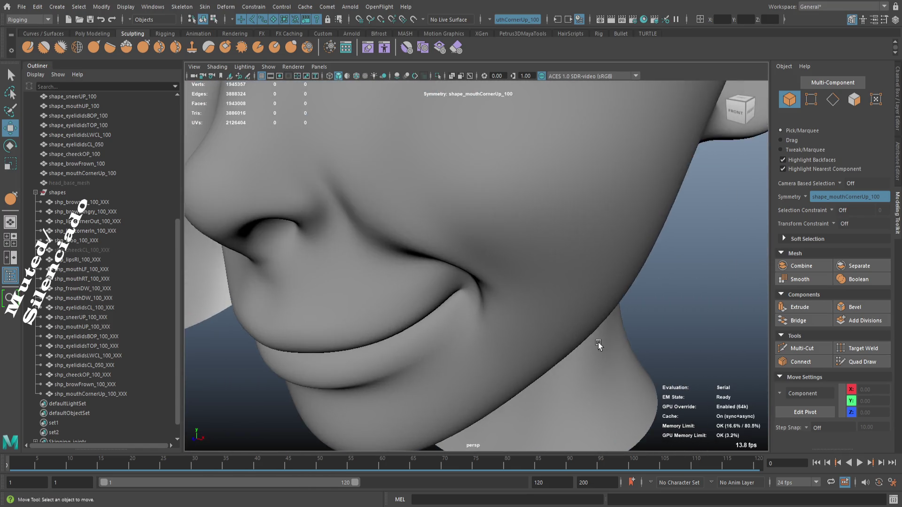
scroll(down, 3)
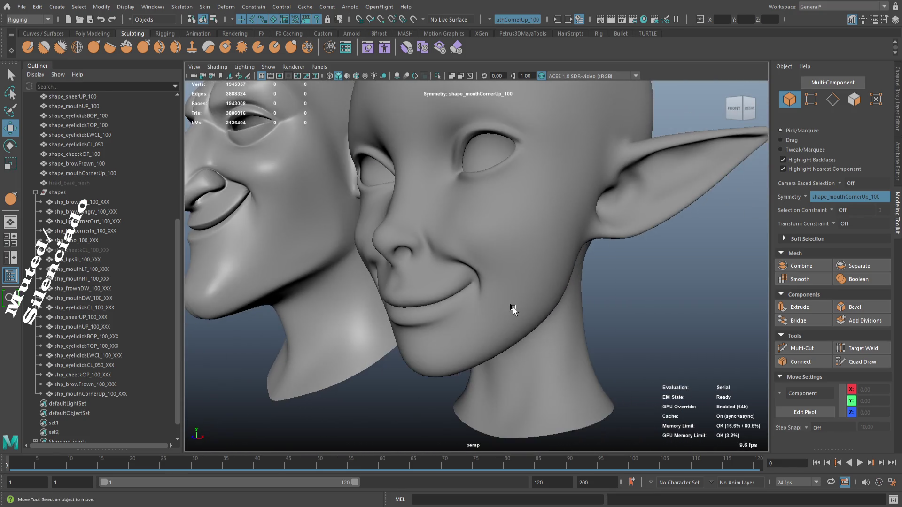
drag(448, 303, 481, 299)
scroll(down, 3)
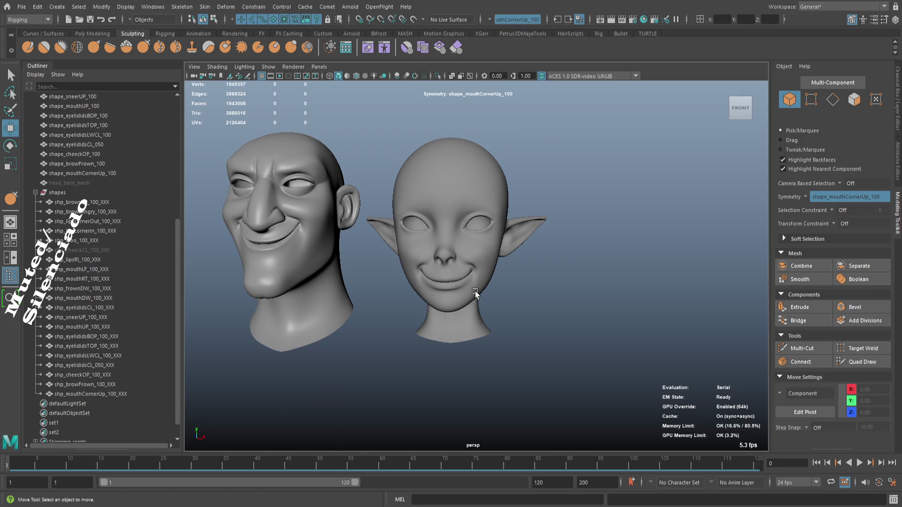
scroll(up, 3)
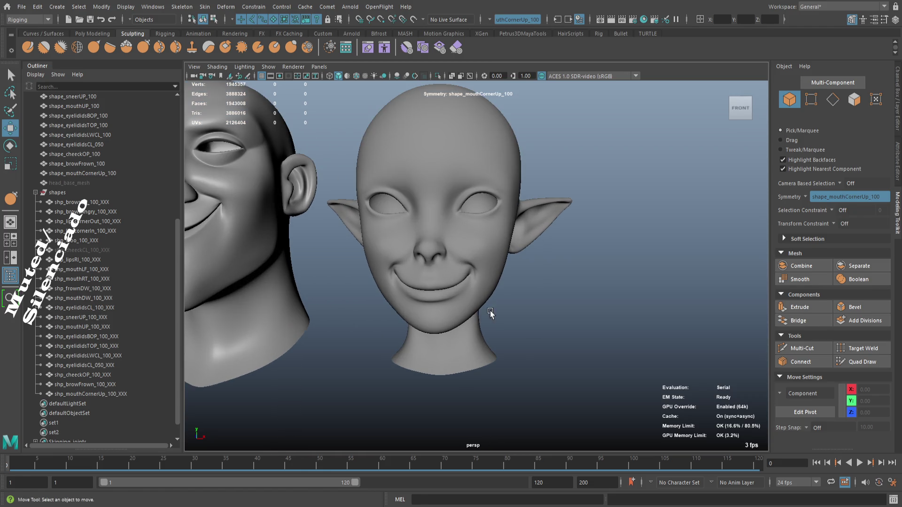
scroll(up, 3)
click(486, 313)
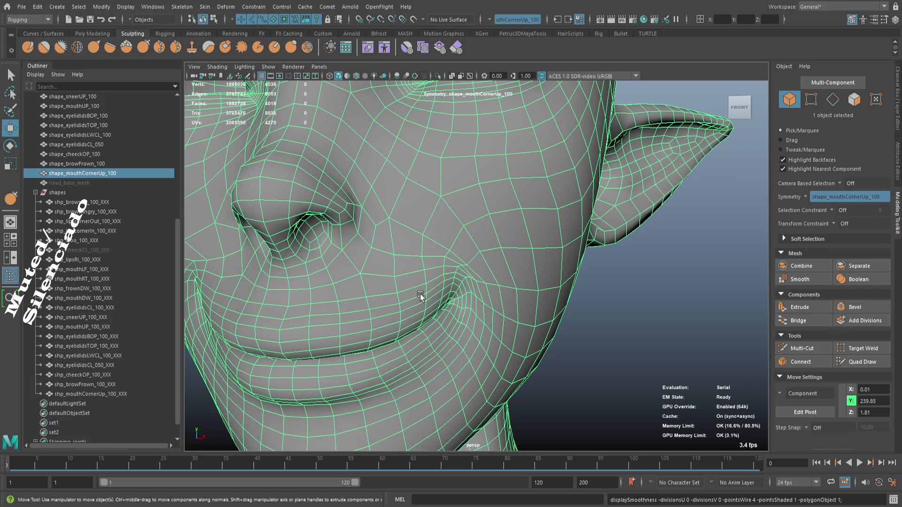
drag(467, 298, 439, 291)
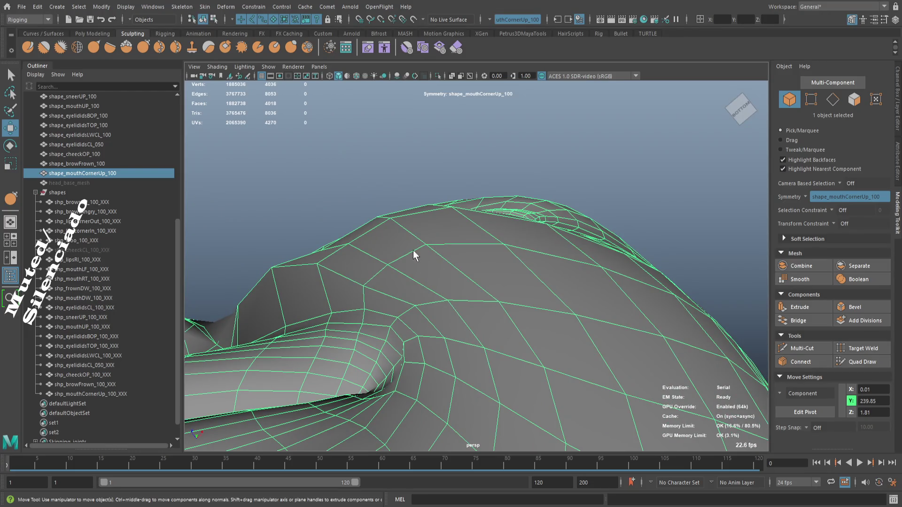
- In vertex mode, select a mouth-corner vertex and slide it along the cheek surface
key(F9)
click(348, 246)
key(f)
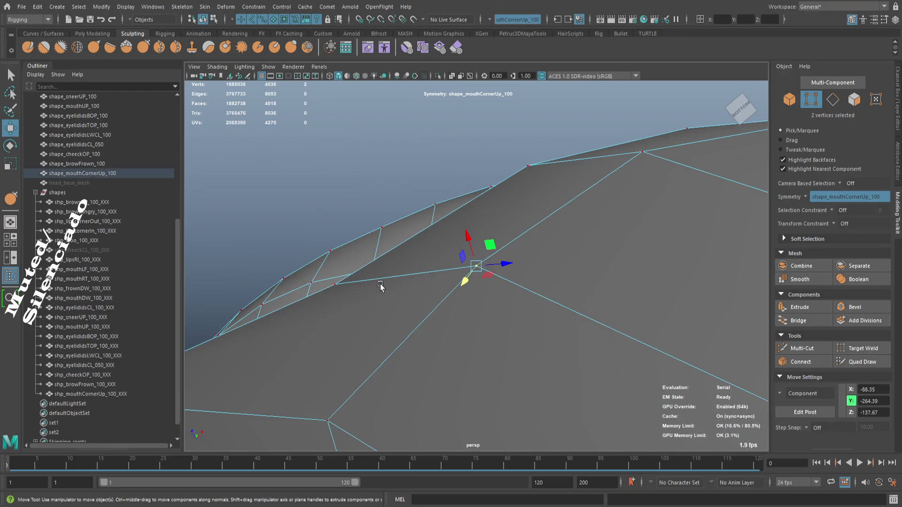
drag(383, 282, 425, 277)
drag(491, 315, 518, 329)
drag(518, 329, 530, 327)
drag(518, 299, 338, 363)
drag(355, 302, 336, 306)
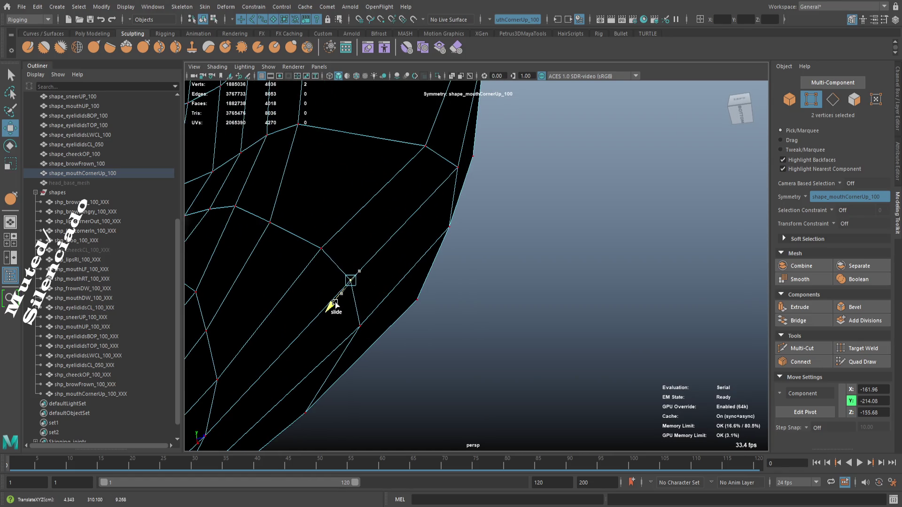
- Pick a different mouth-corner vertex and inspect it up close and in side profile
drag(320, 252, 294, 356)
drag(294, 356, 393, 331)
drag(393, 332, 452, 328)
drag(458, 320, 402, 293)
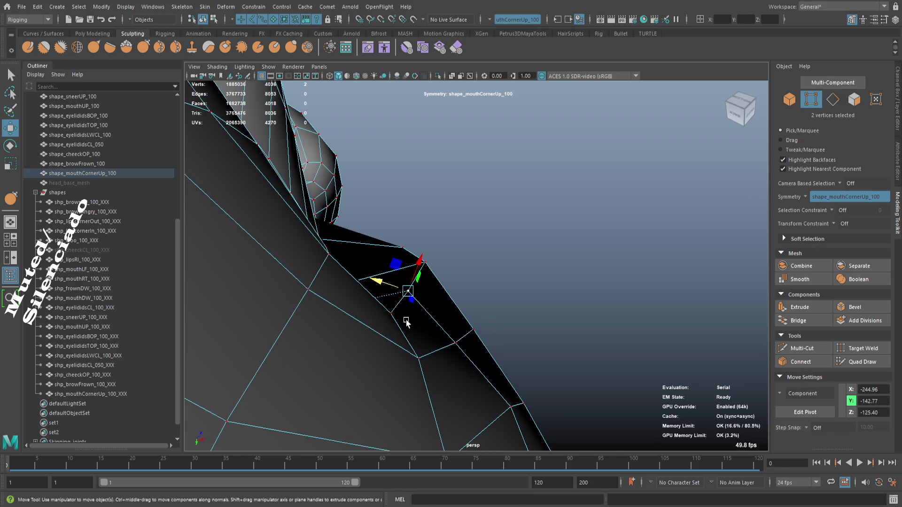
click(440, 345)
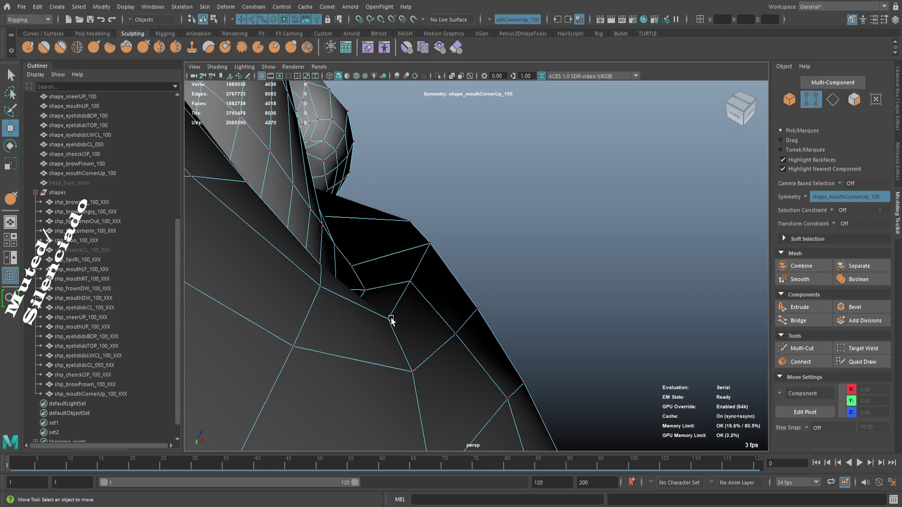
click(389, 319)
drag(418, 333, 490, 421)
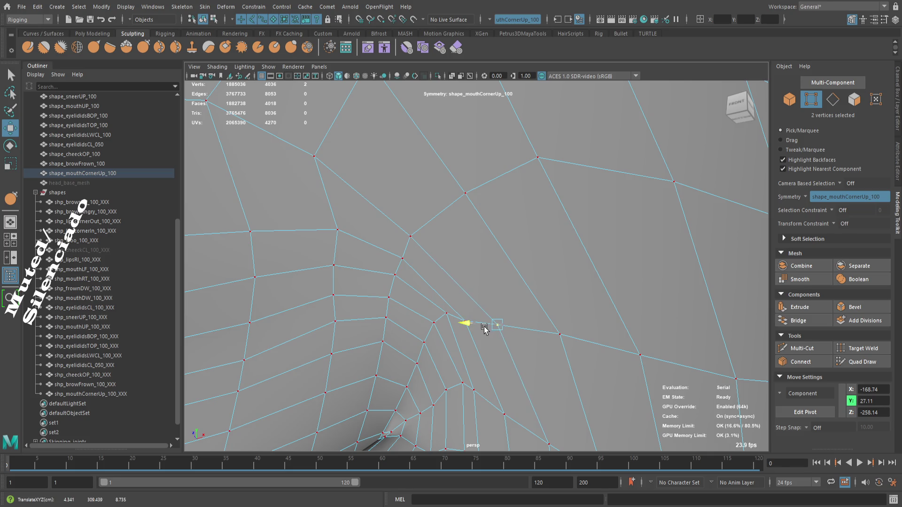
drag(502, 348, 476, 372)
drag(476, 373, 475, 347)
drag(475, 346, 479, 304)
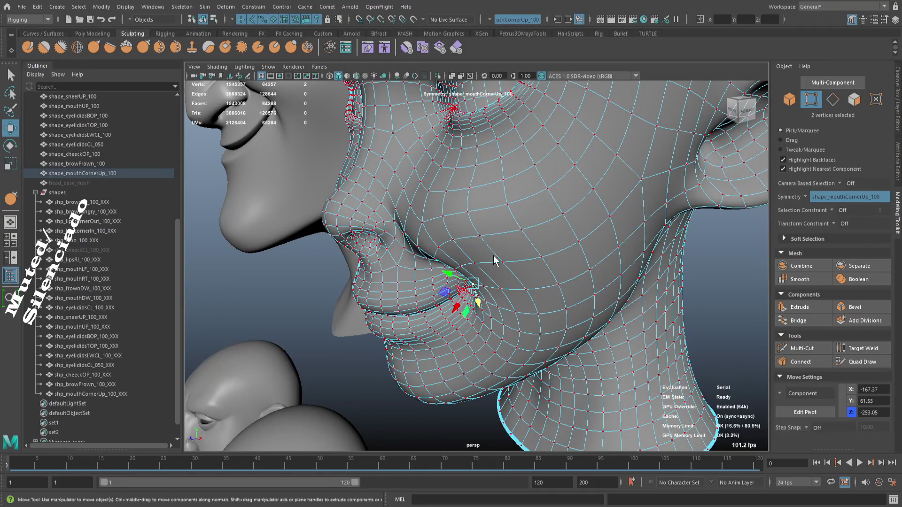
- Select the shape_mouthCornerUp_100 mesh and switch to vertex editing at the mouth corner
click(712, 262)
drag(561, 302, 500, 280)
scroll(up, 3)
drag(427, 252, 374, 221)
click(431, 275)
key(F8)
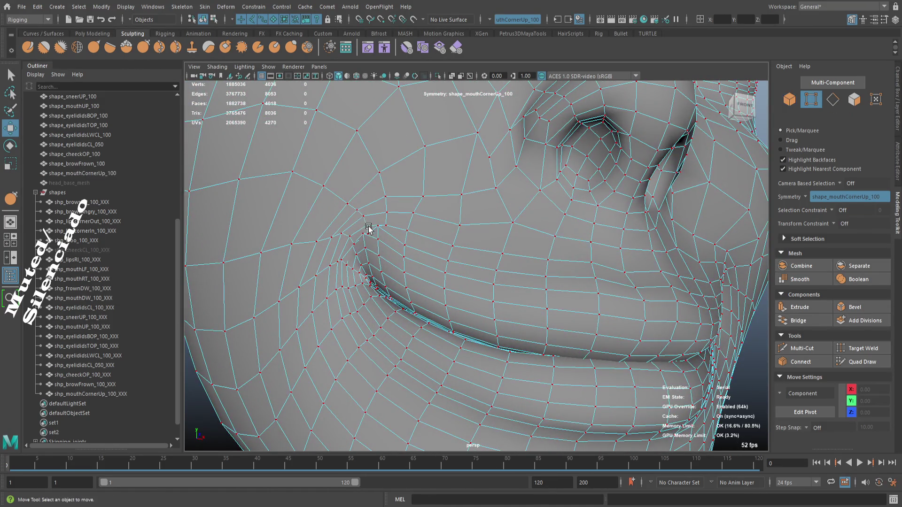
drag(397, 262, 410, 266)
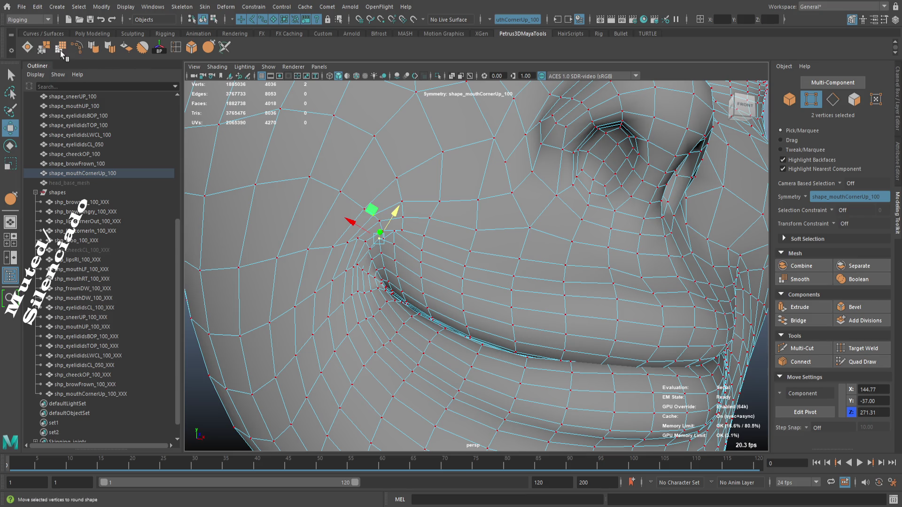
- Relax the selected mouth-corner vertices with Average Vertices (10 iterations), repeating it with G
click(60, 49)
scroll(up, 3)
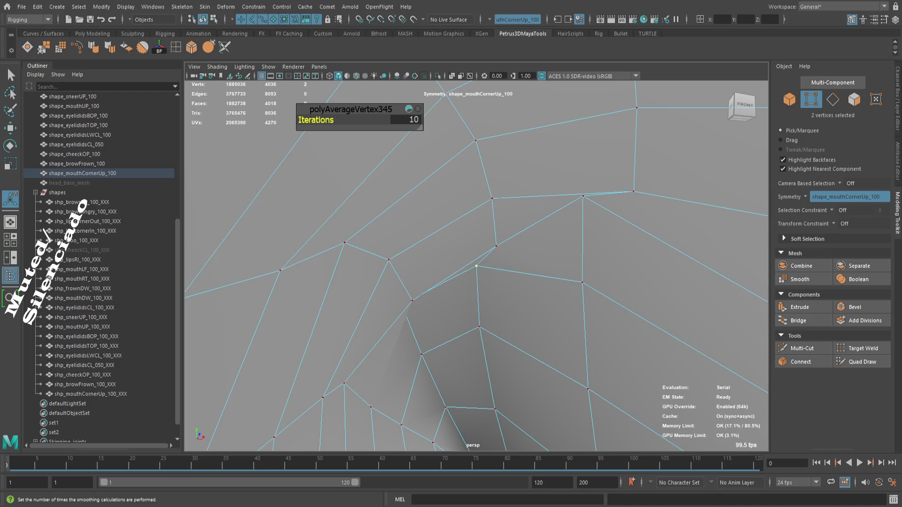
drag(512, 286, 527, 227)
scroll(down, 3)
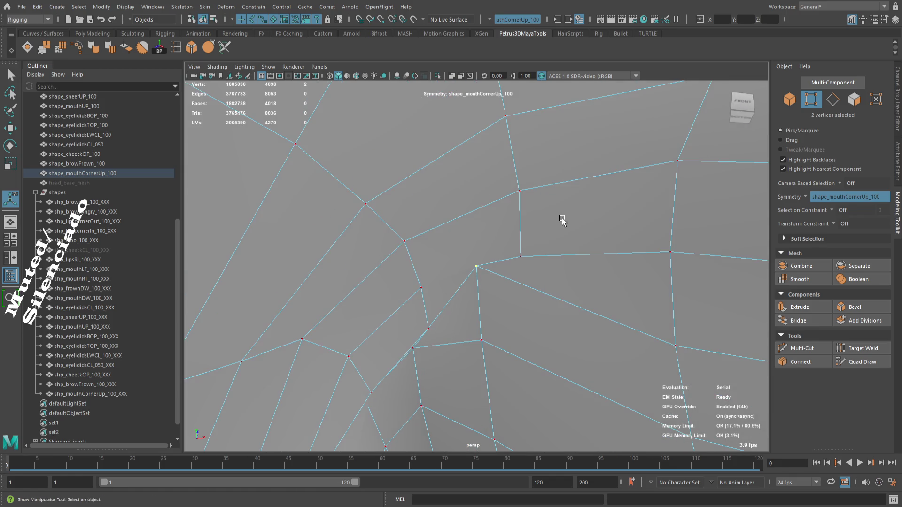
scroll(down, 3)
key(g)
drag(529, 284, 445, 264)
- Average the next few corner vertices one by one, repeating the relax several times
click(428, 266)
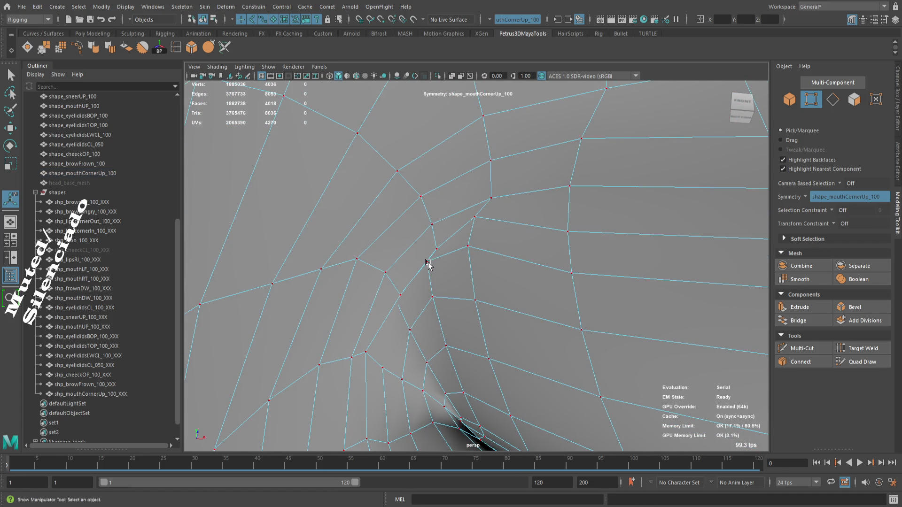
click(428, 266)
key(g)
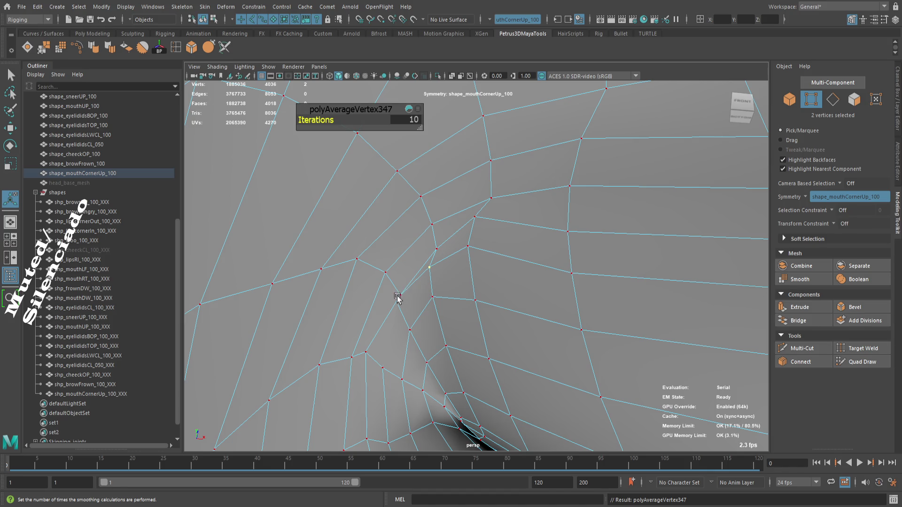
click(397, 297)
key(g)
key(g)
click(425, 312)
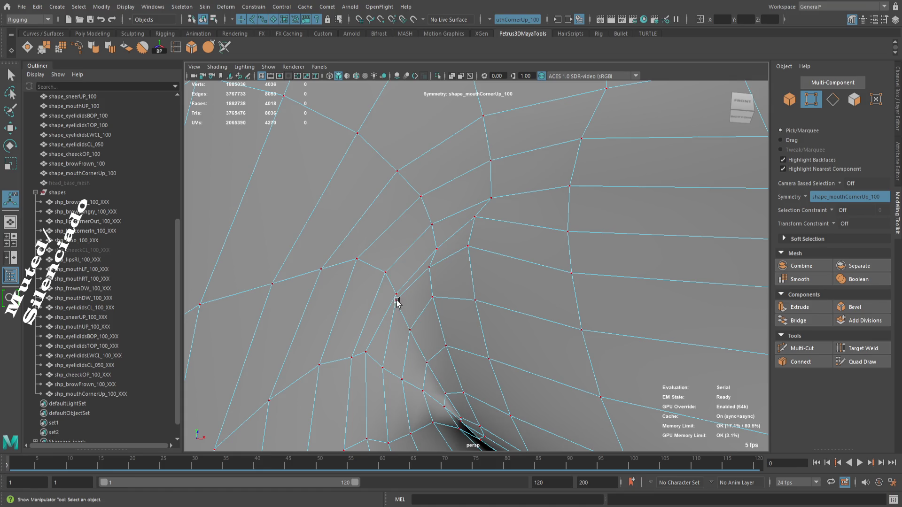
key(g)
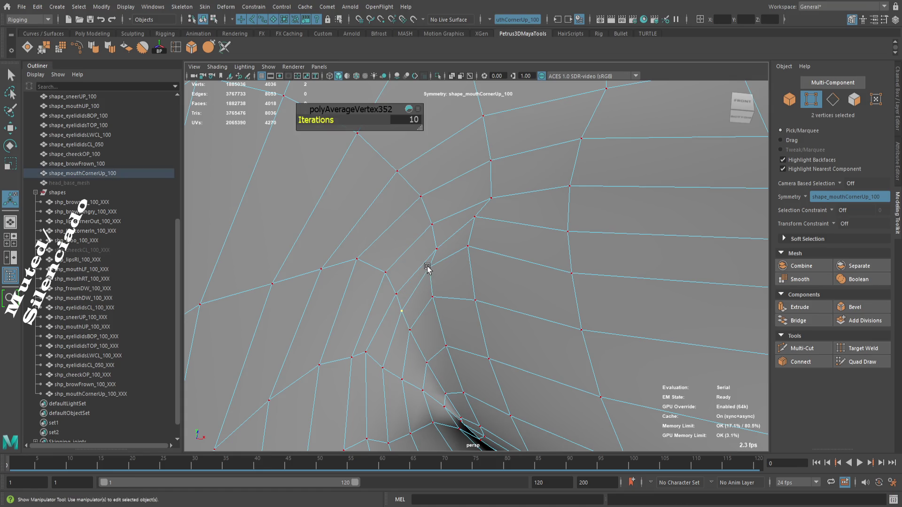
key(g)
drag(453, 285, 481, 249)
key(g)
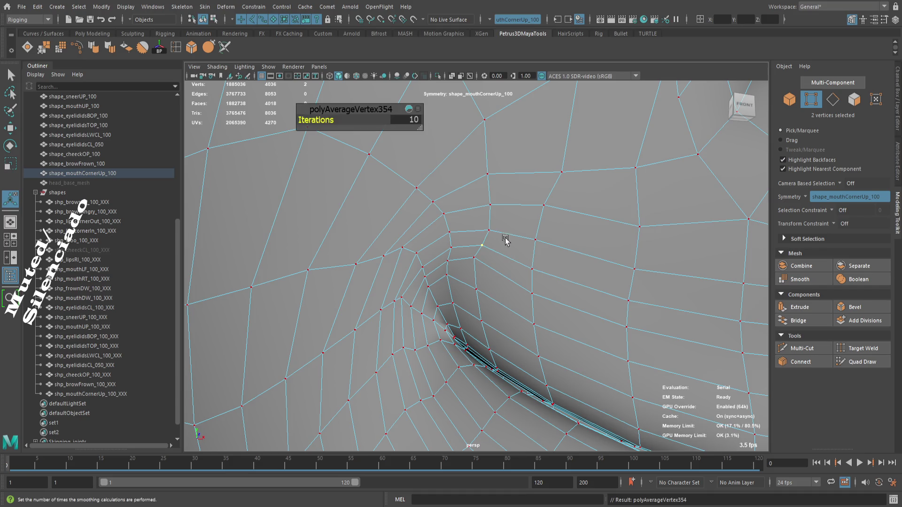
key(g)
- Select further vertices near the corner and average each into place
drag(508, 255, 478, 247)
scroll(down, 3)
drag(576, 263, 478, 252)
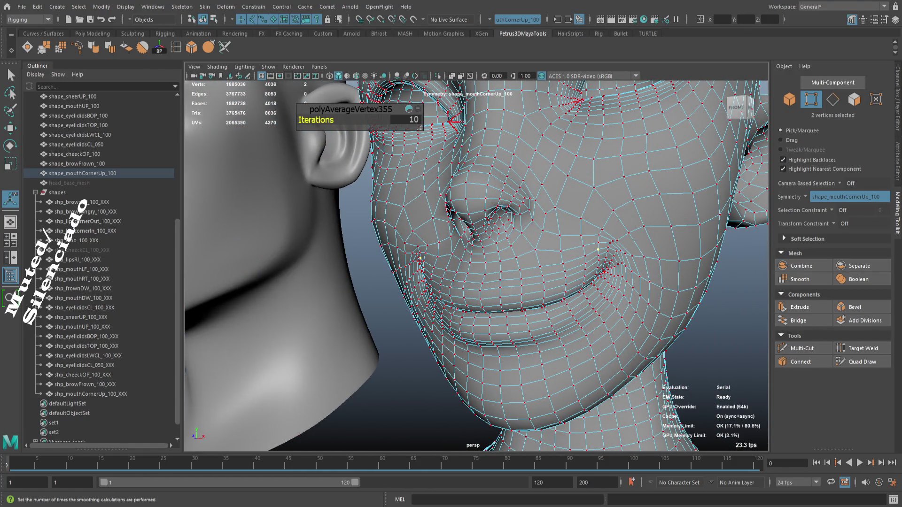
key(w)
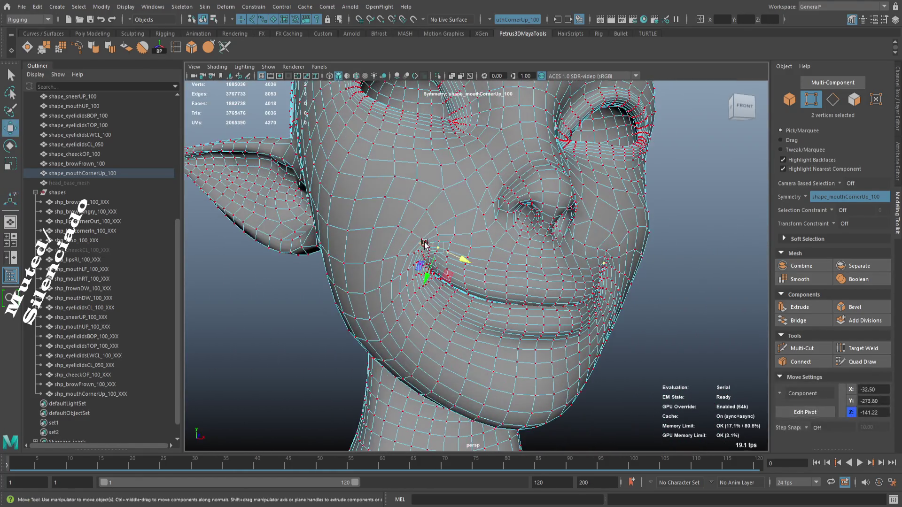
key(f)
scroll(up, 3)
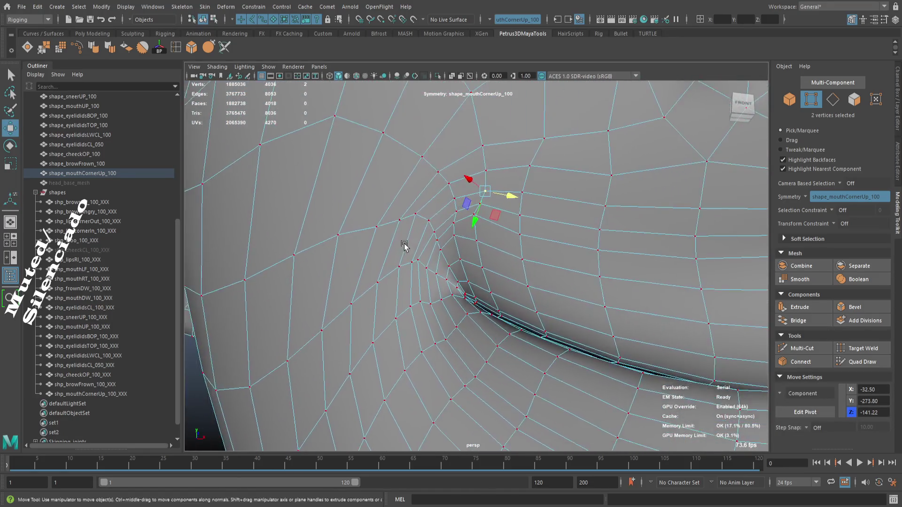
click(367, 266)
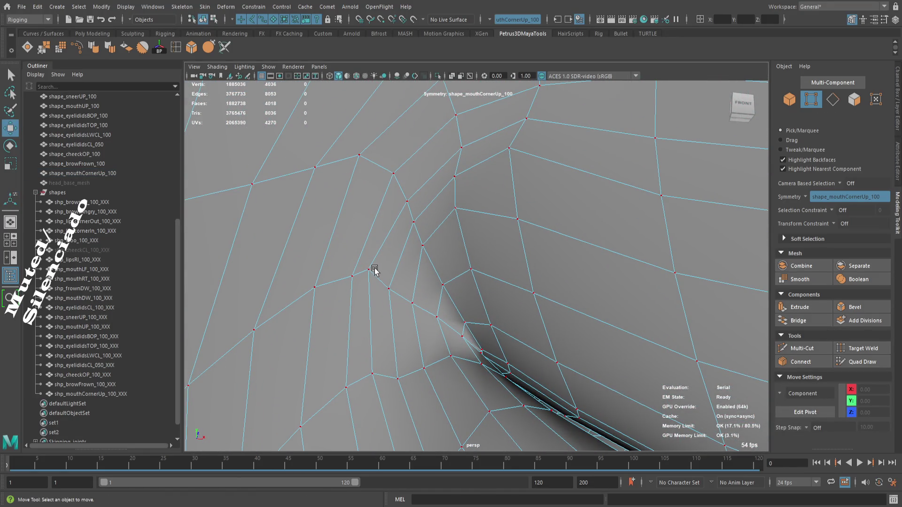
click(368, 270)
drag(409, 301, 417, 363)
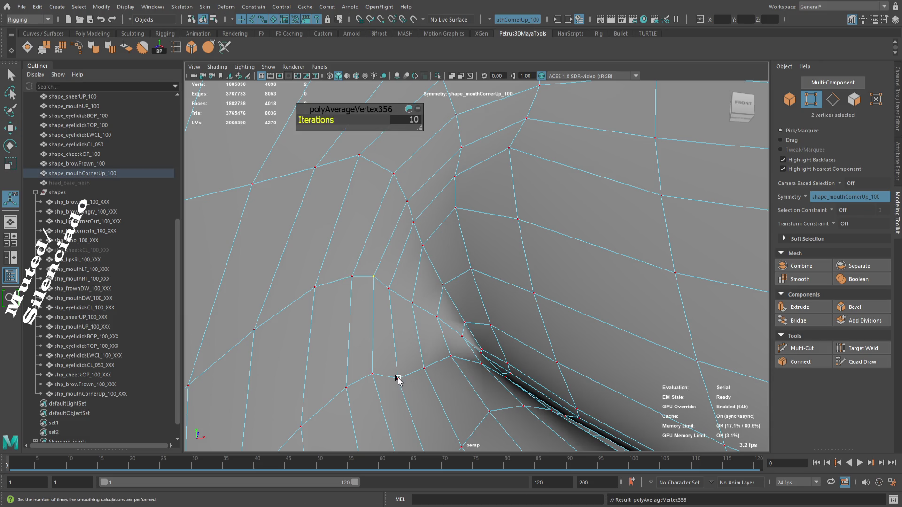
key(g)
click(389, 290)
key(g)
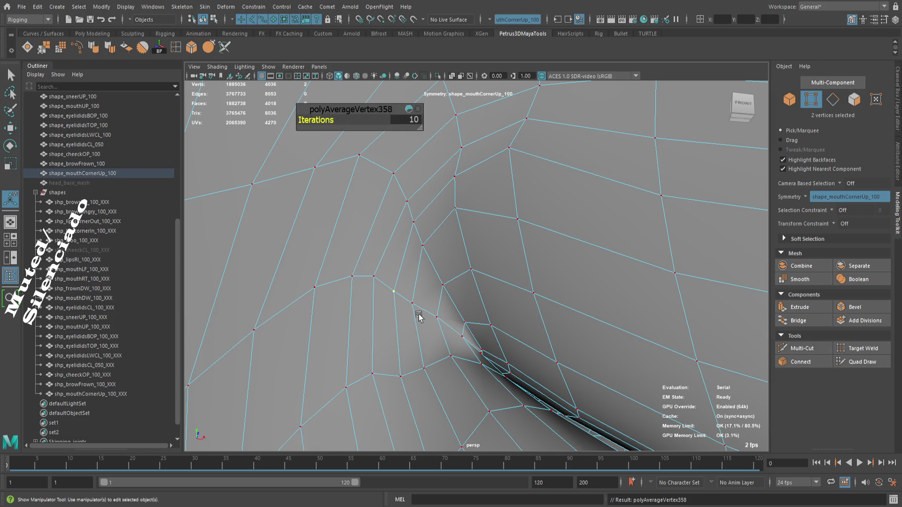
key(g)
- Relax the remaining vertices above the corner and average the selection once more
click(421, 246)
key(g)
key(g)
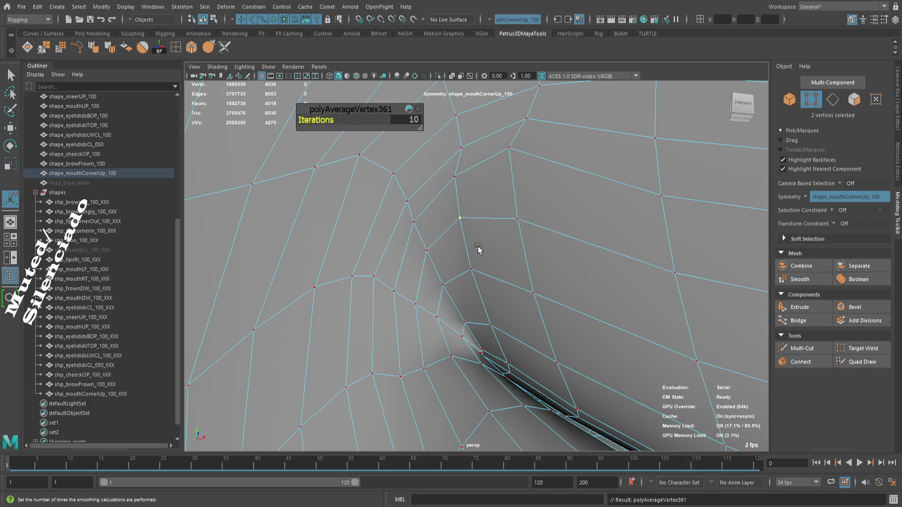
scroll(down, 3)
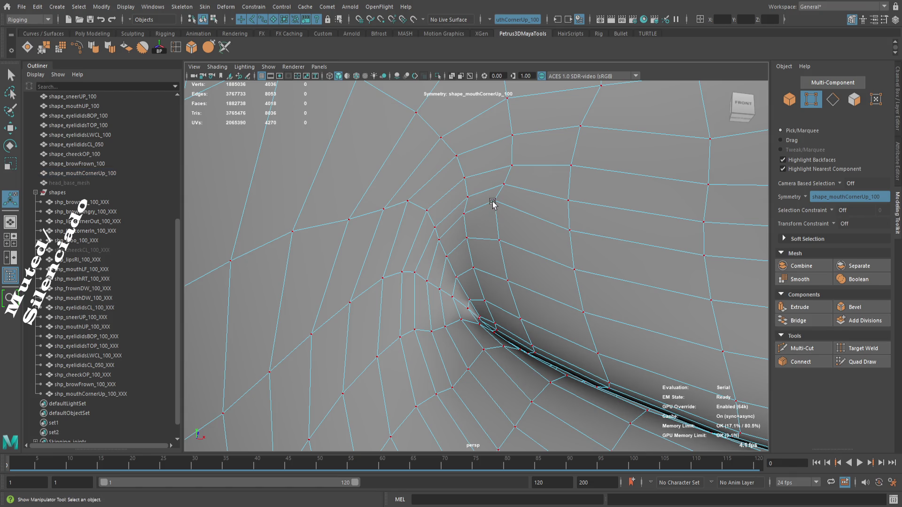
click(495, 211)
key(g)
key(g)
key(w)
scroll(down, 3)
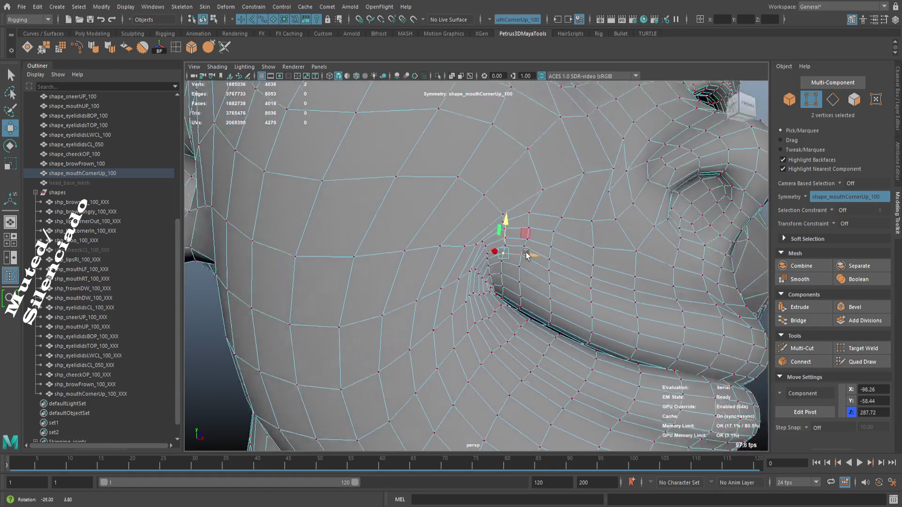
scroll(up, 3)
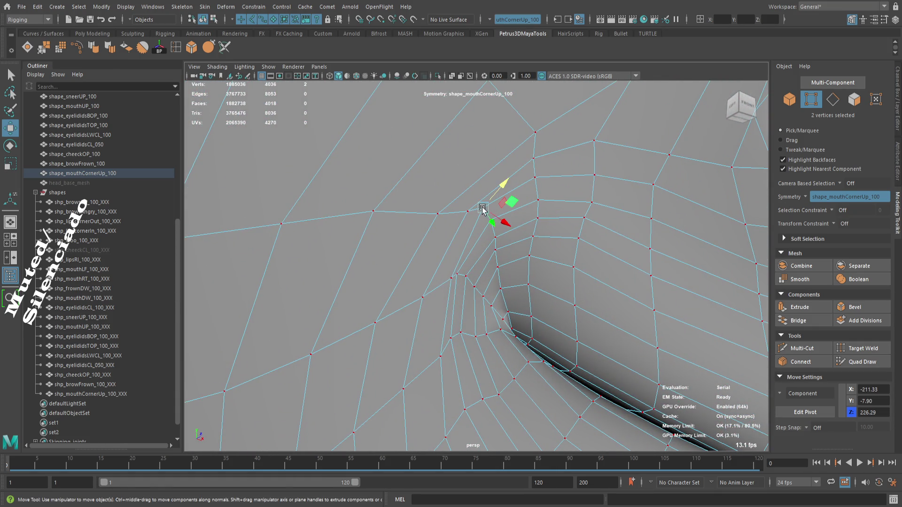
key(g)
drag(525, 252, 433, 276)
drag(432, 277, 514, 237)
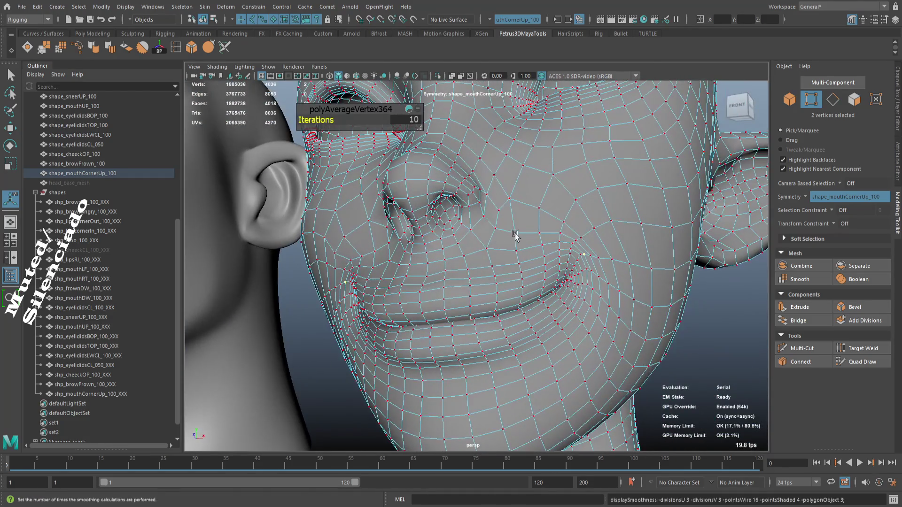
- Preview the smile smoothed in object mode from the front with nothing selected
key(3)
key(F8)
drag(554, 201, 694, 331)
drag(694, 331, 637, 322)
click(619, 320)
drag(558, 306, 568, 322)
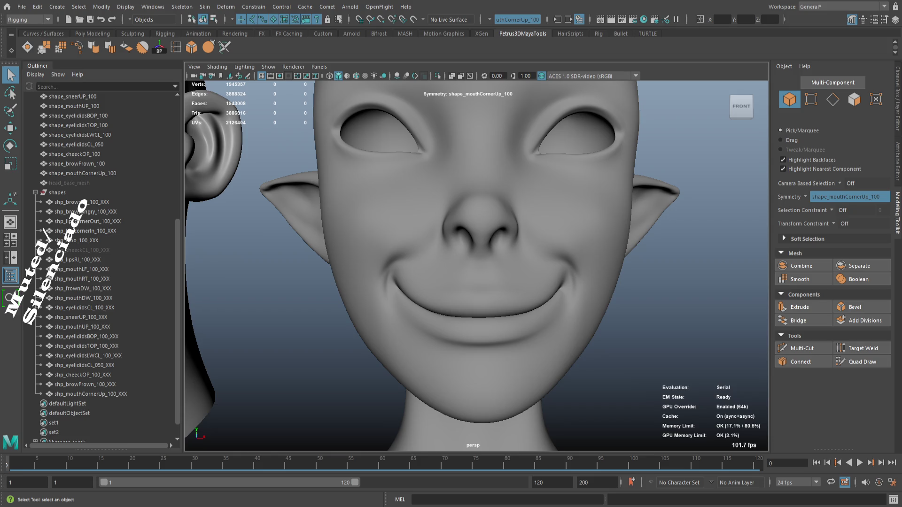
drag(594, 306, 590, 313)
drag(590, 314, 551, 287)
drag(552, 288, 553, 285)
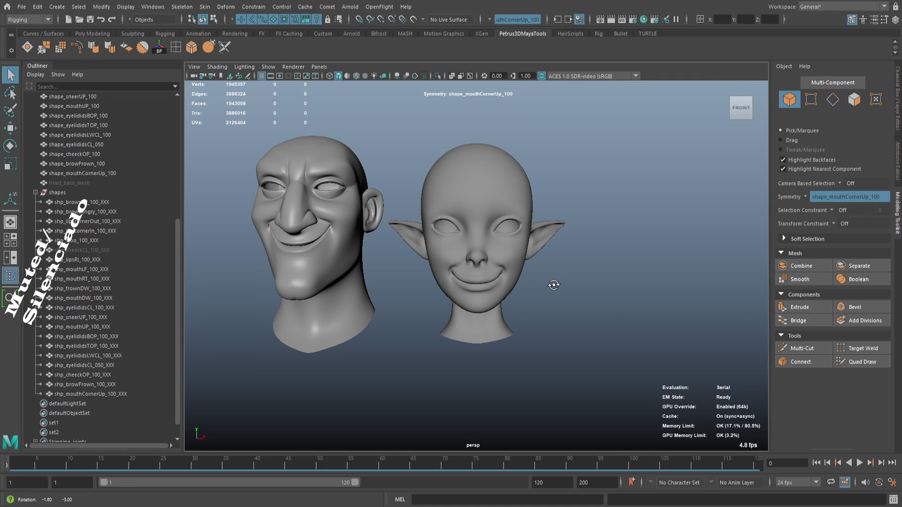
drag(553, 284, 526, 285)
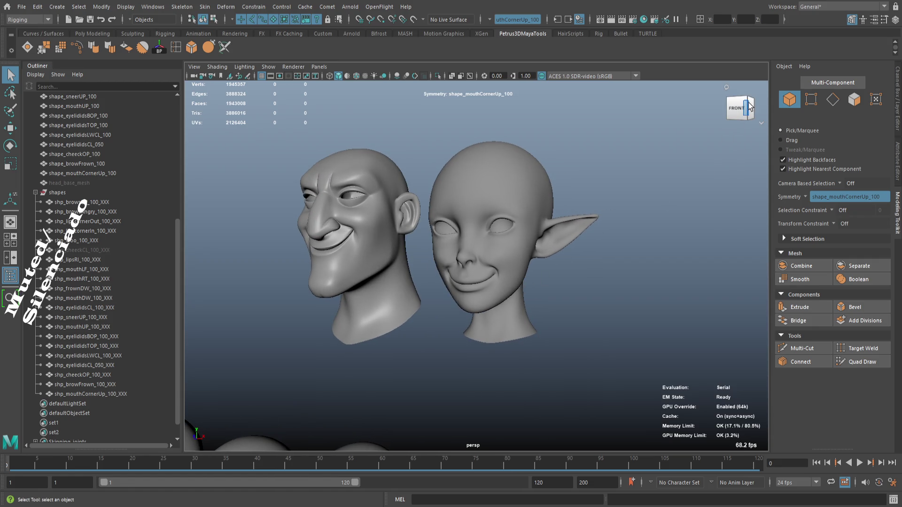
click(749, 107)
drag(537, 277, 639, 299)
drag(639, 299, 461, 379)
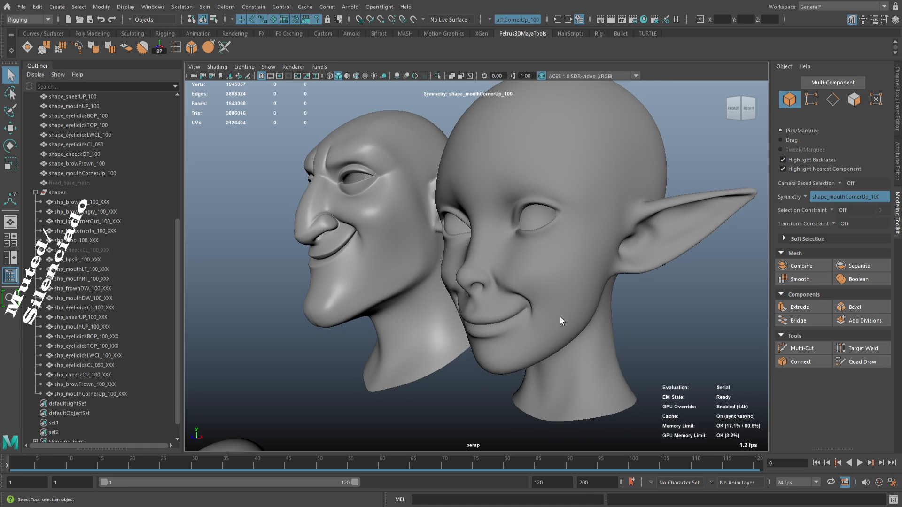
drag(561, 315, 556, 302)
click(664, 256)
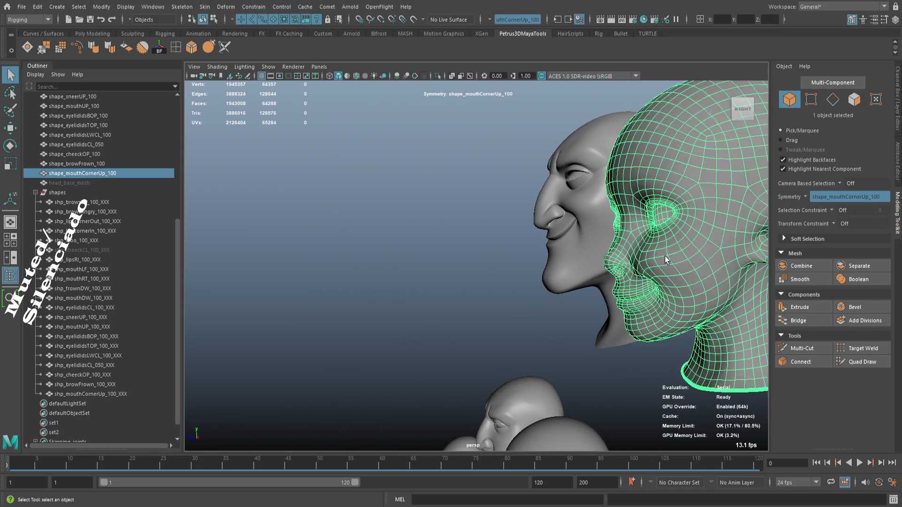
- Frame the elf heads and select the shape_mouthCornerUp_100 head mesh
key(f)
scroll(up, 3)
click(599, 334)
drag(599, 333, 496, 267)
drag(496, 267, 467, 275)
scroll(up, 3)
scroll(down, 3)
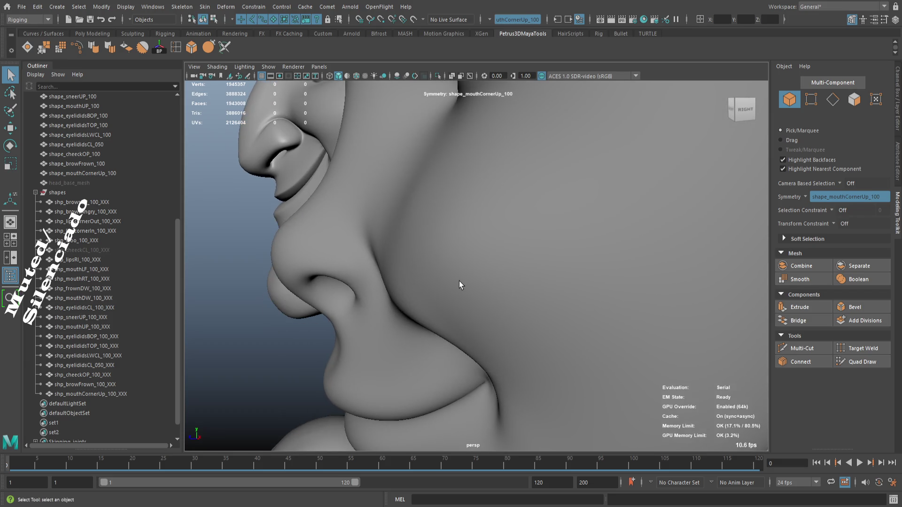
click(469, 274)
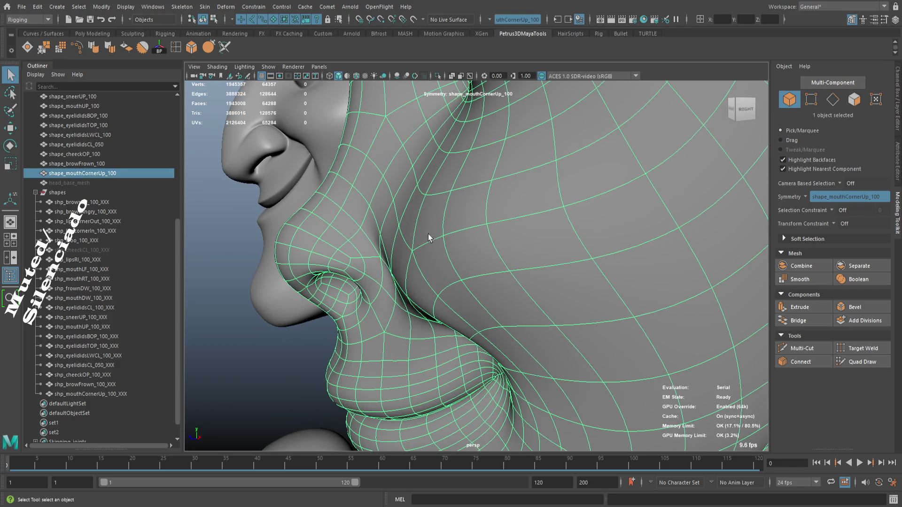
- Edit its vertices with smooth preview and the Move tool, then deselect to review the crease
key(F9)
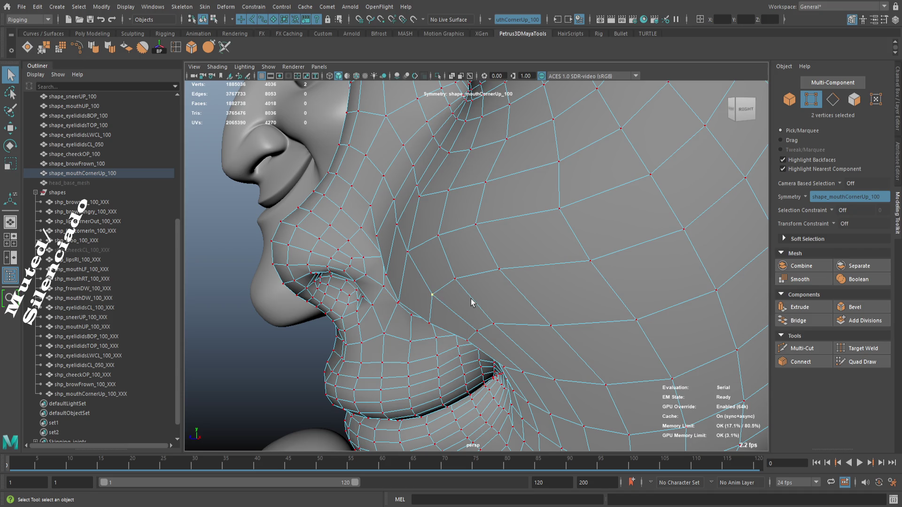
key(3)
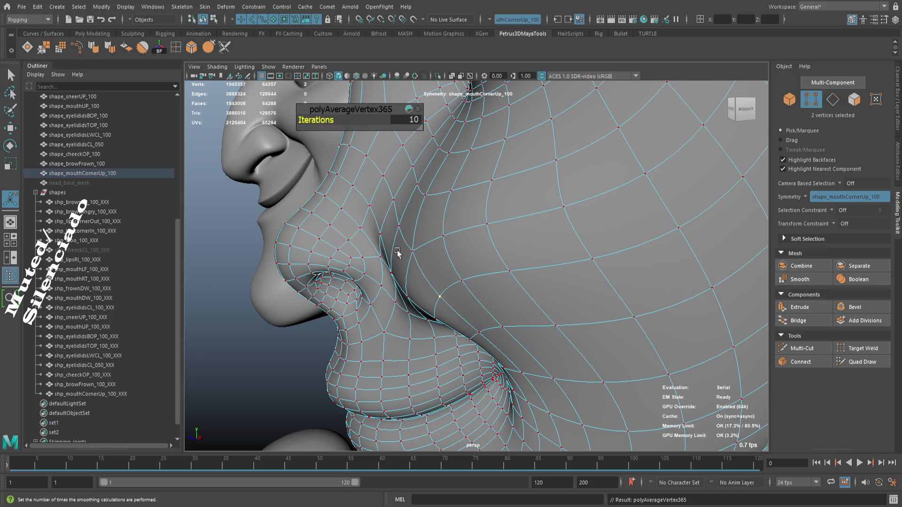
key(w)
drag(469, 293, 448, 241)
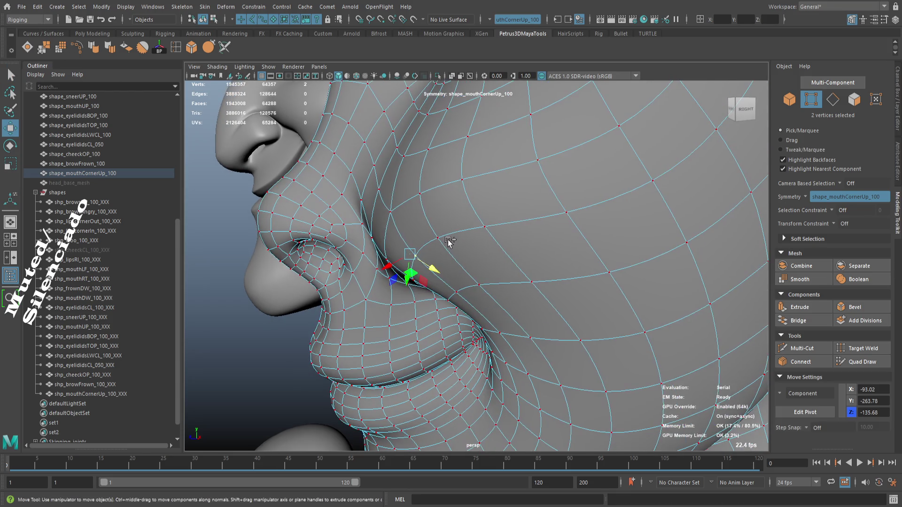
scroll(down, 3)
scroll(up, 3)
scroll(down, 3)
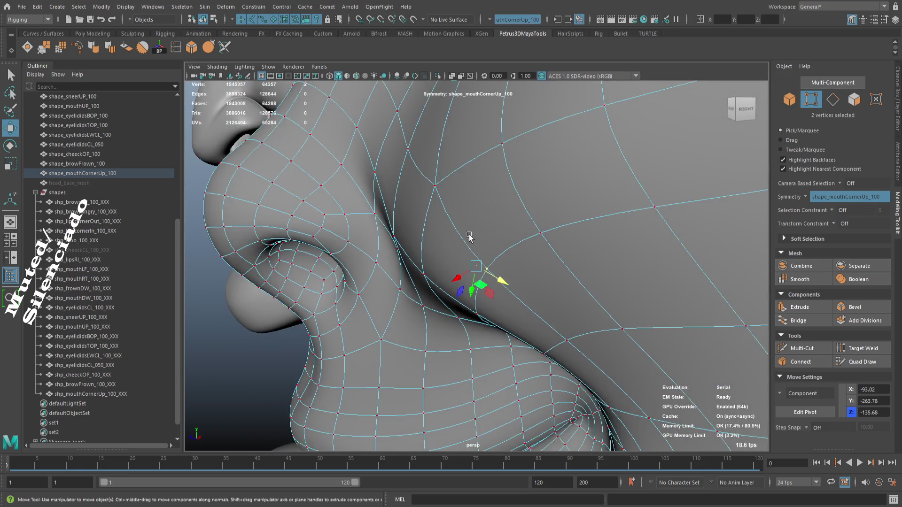
drag(465, 239, 437, 270)
click(371, 330)
drag(371, 330, 548, 308)
click(272, 266)
scroll(up, 3)
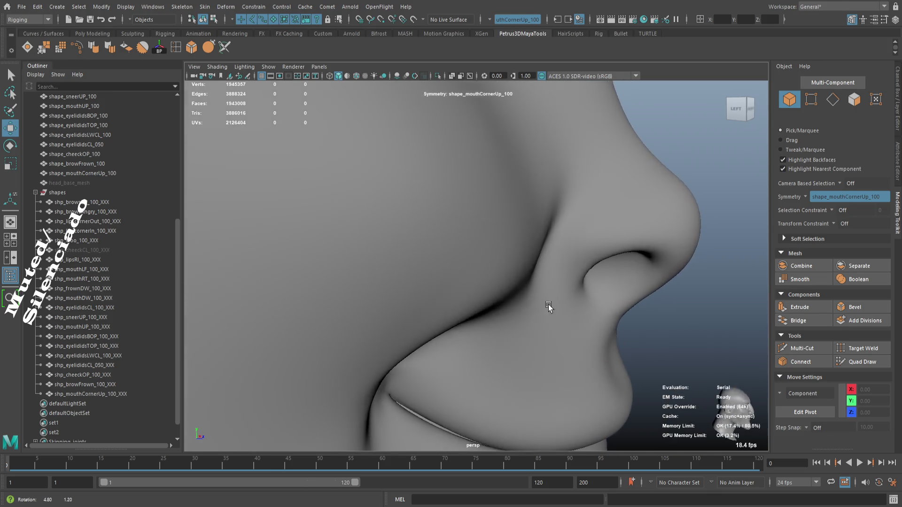
- Select shape_mouthCornerUp_100 and tilt in on the cheek beside the nose
scroll(up, 3)
drag(496, 285, 486, 277)
click(563, 288)
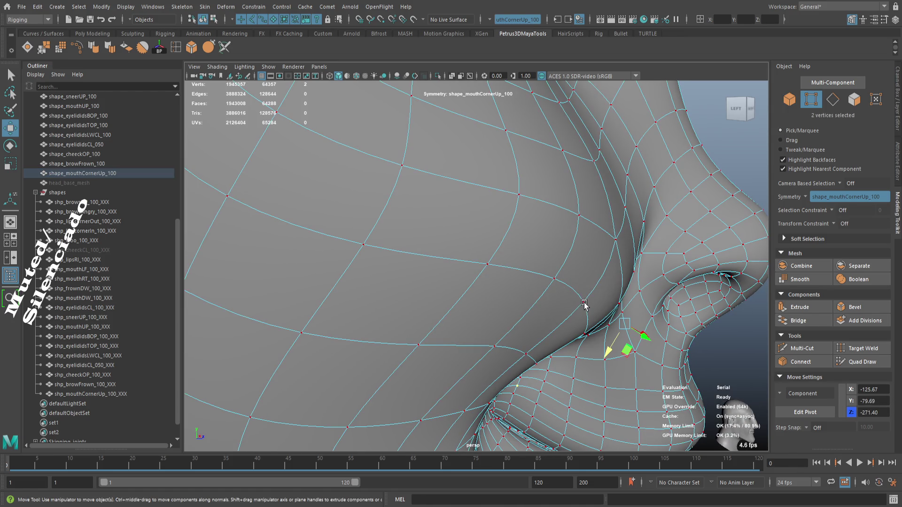
drag(606, 313, 601, 330)
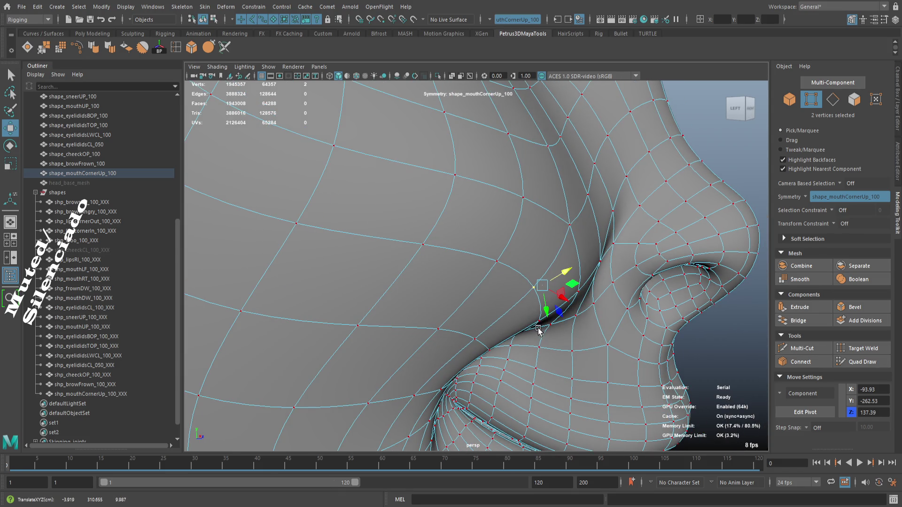
scroll(down, 3)
scroll(up, 3)
scroll(down, 3)
drag(506, 306, 580, 276)
scroll(up, 3)
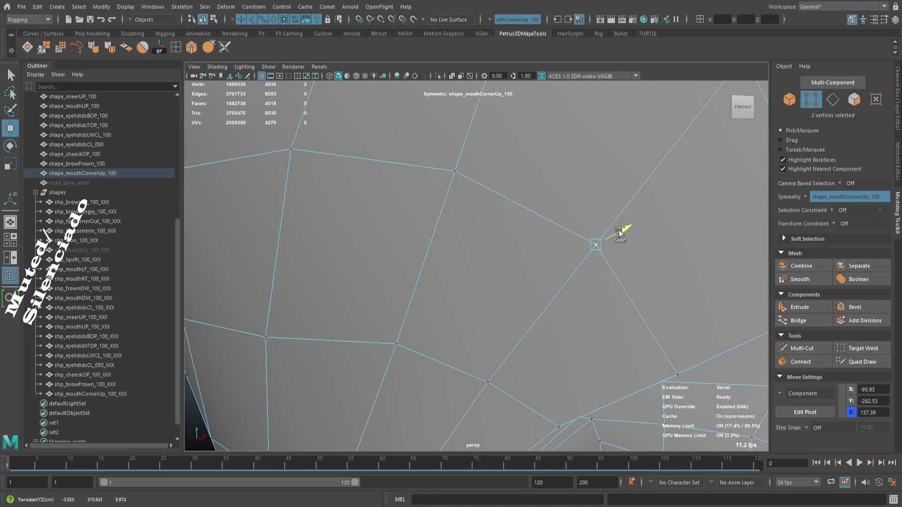
- Examine the cheek vertex above the smile fold from front-left and around the head
drag(566, 339, 447, 308)
scroll(up, 3)
drag(476, 261, 484, 240)
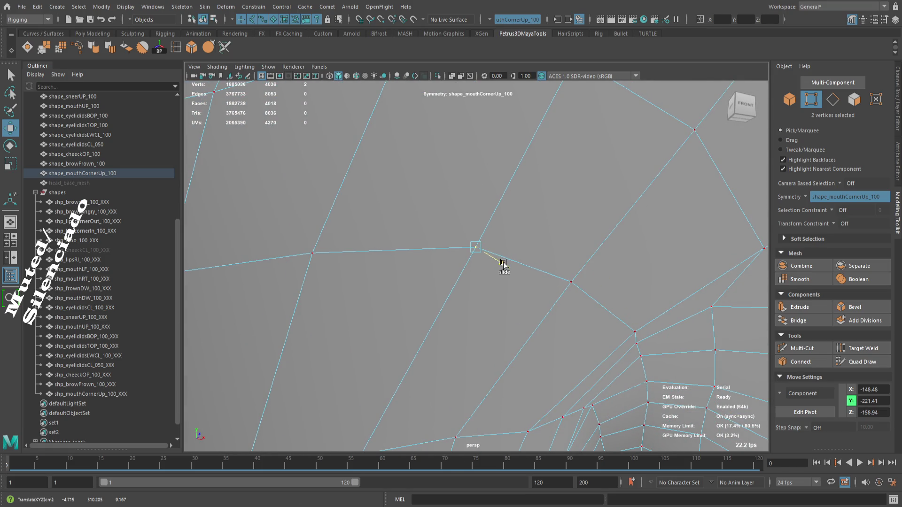
scroll(down, 3)
drag(462, 272, 496, 224)
scroll(up, 3)
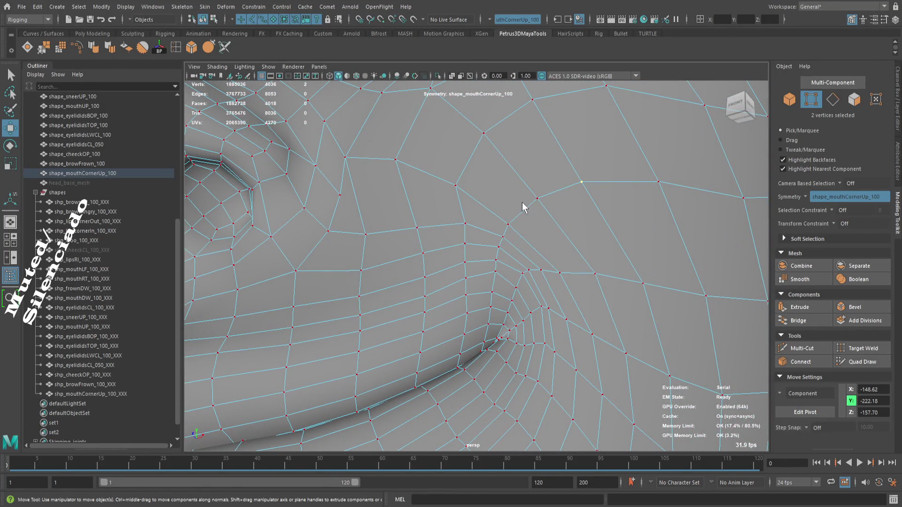
- Return to object mode and frame the elf head's face in the view
key(F8)
key(f)
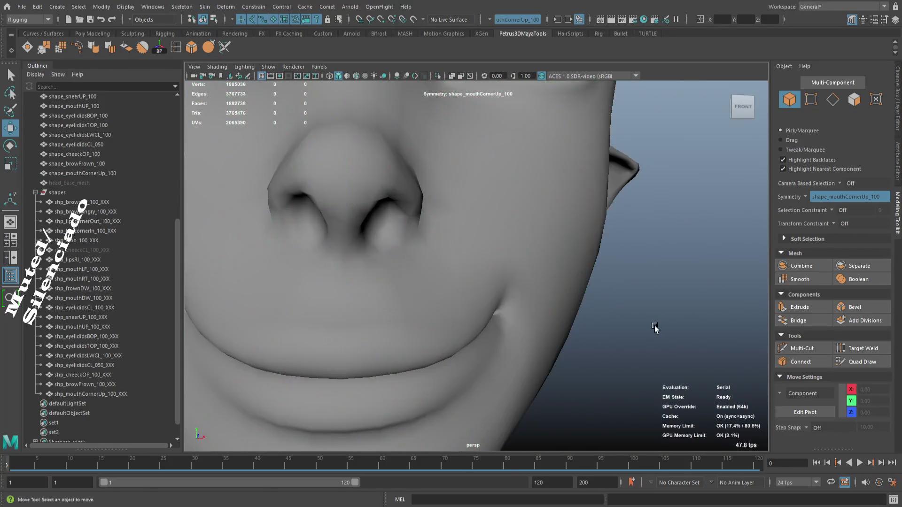
click(560, 295)
scroll(down, 3)
click(629, 316)
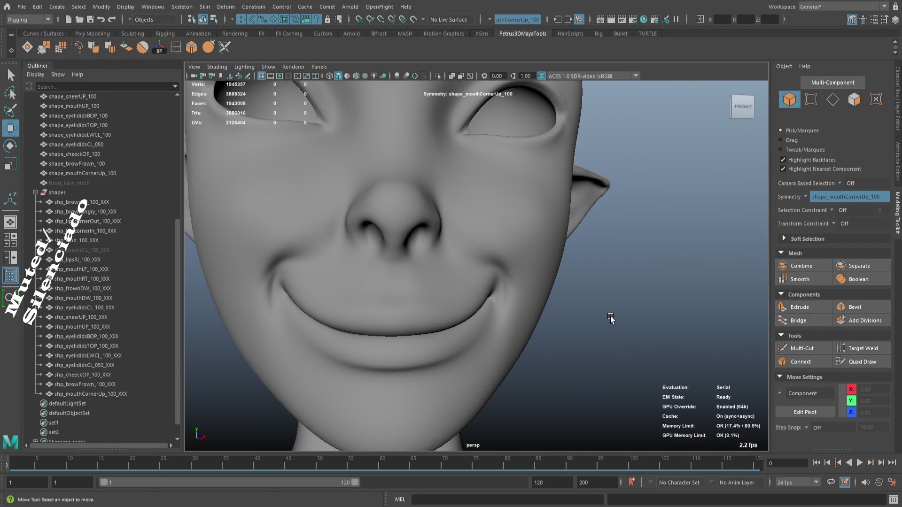
- Inspect the smile from the side and below the chin, then select shape_mouthCornerUp_100
drag(599, 316, 561, 316)
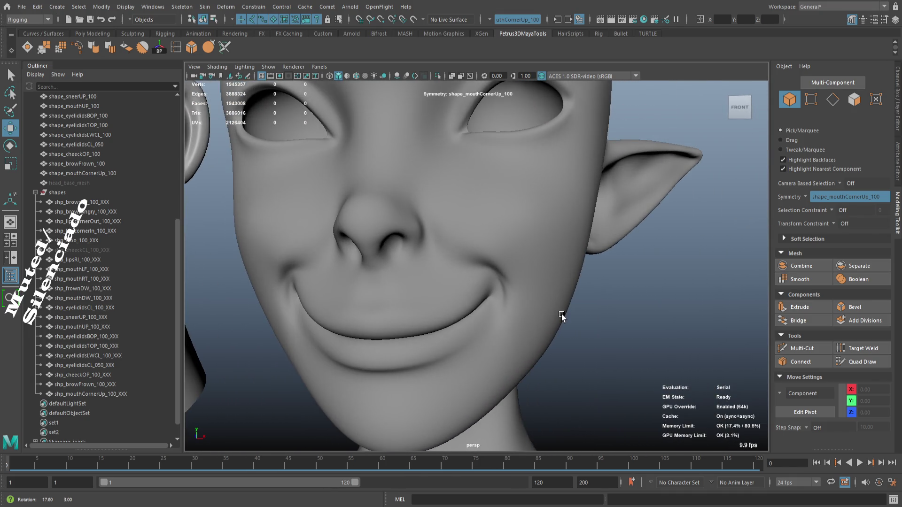
scroll(down, 3)
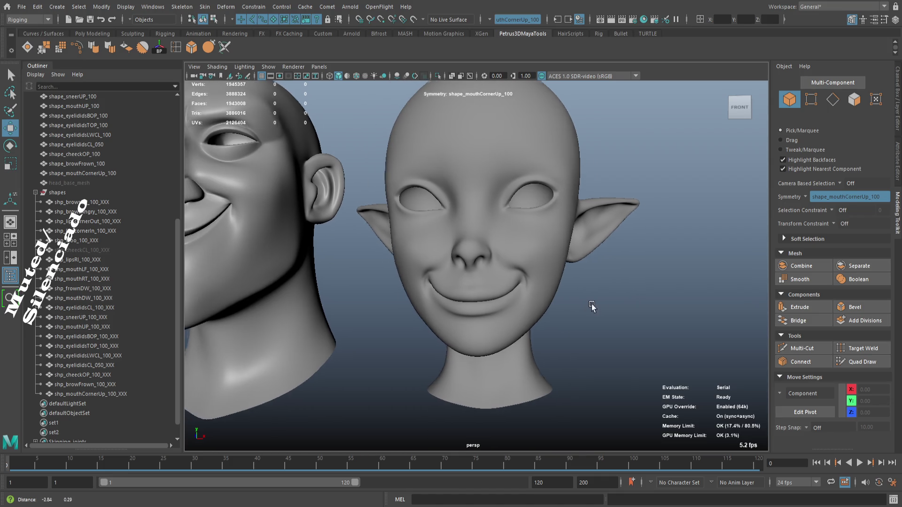
drag(579, 288, 676, 289)
scroll(up, 3)
scroll(down, 3)
drag(597, 291, 505, 291)
scroll(up, 3)
drag(572, 278, 547, 298)
click(548, 297)
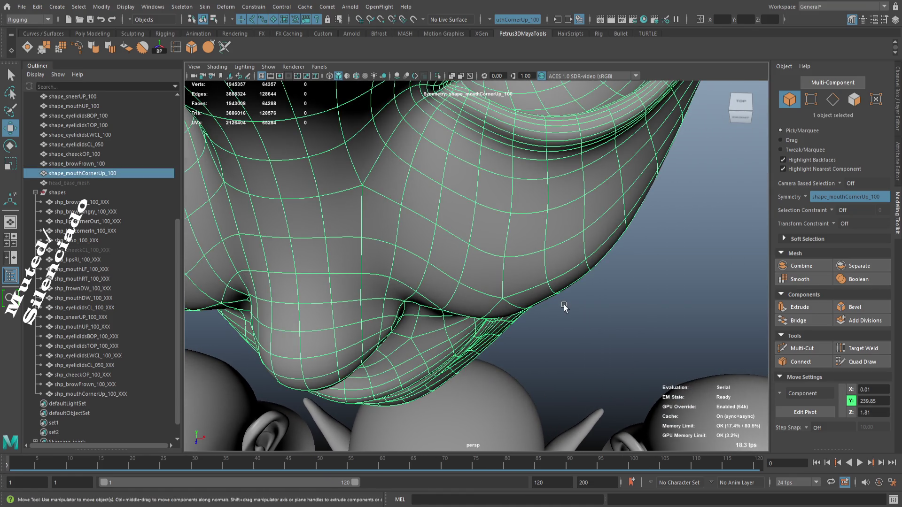
- Turn off smooth preview and nudge several jaw-edge vertices into line
key(1)
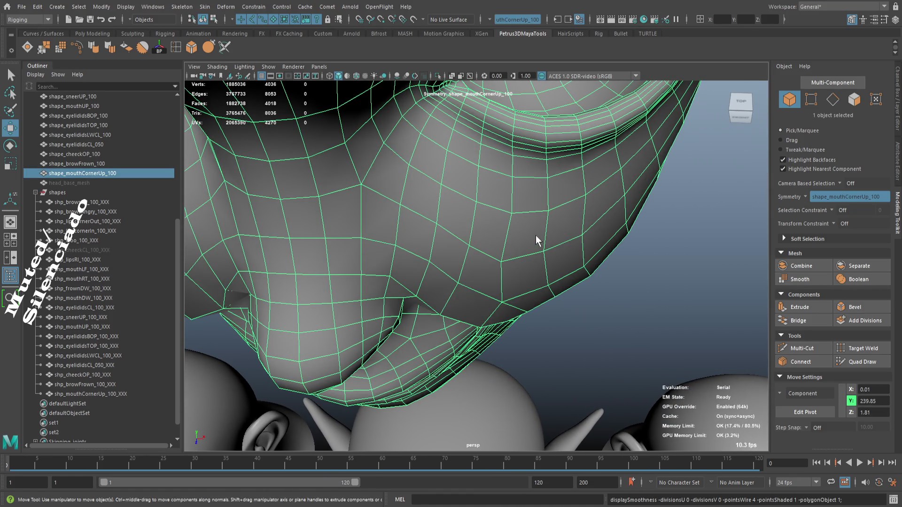
key(F9)
click(526, 313)
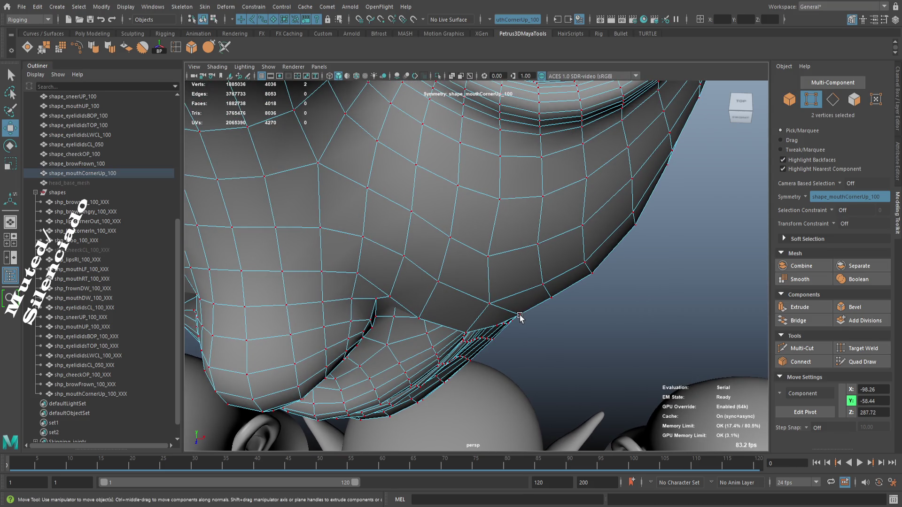
drag(570, 330, 575, 327)
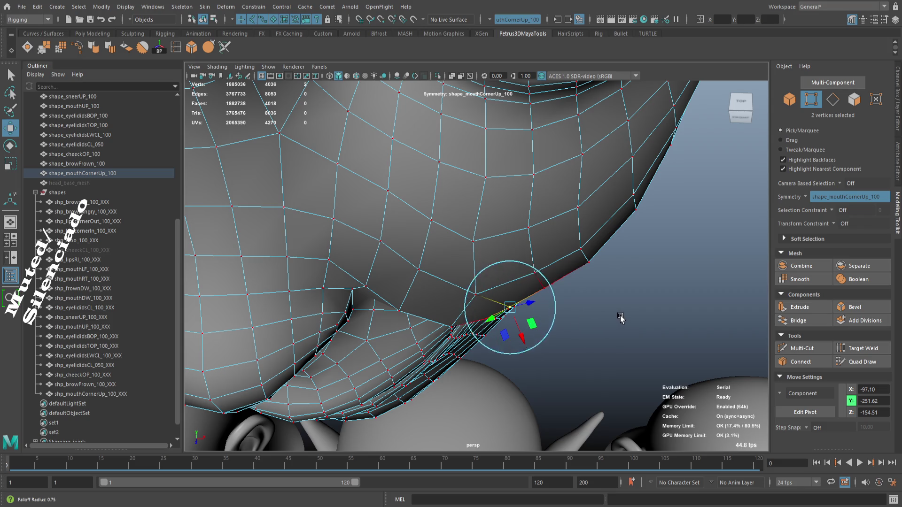
drag(597, 337, 600, 336)
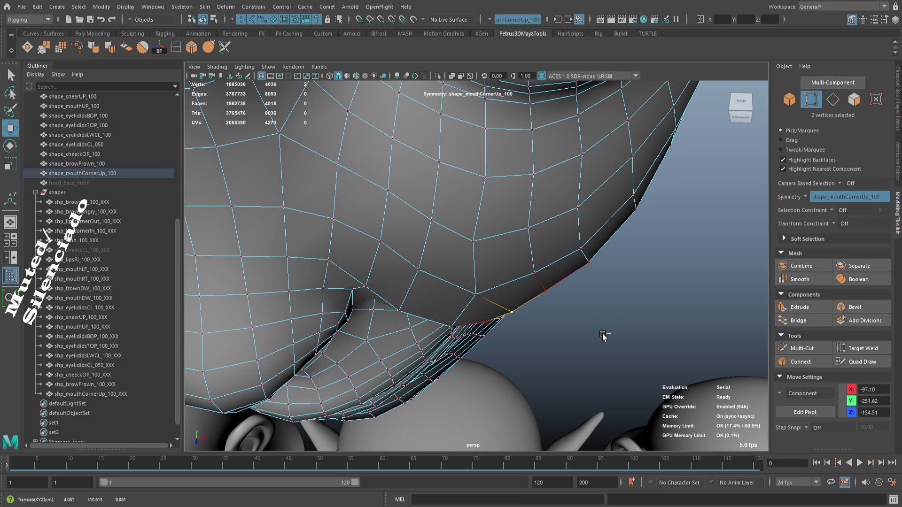
click(545, 293)
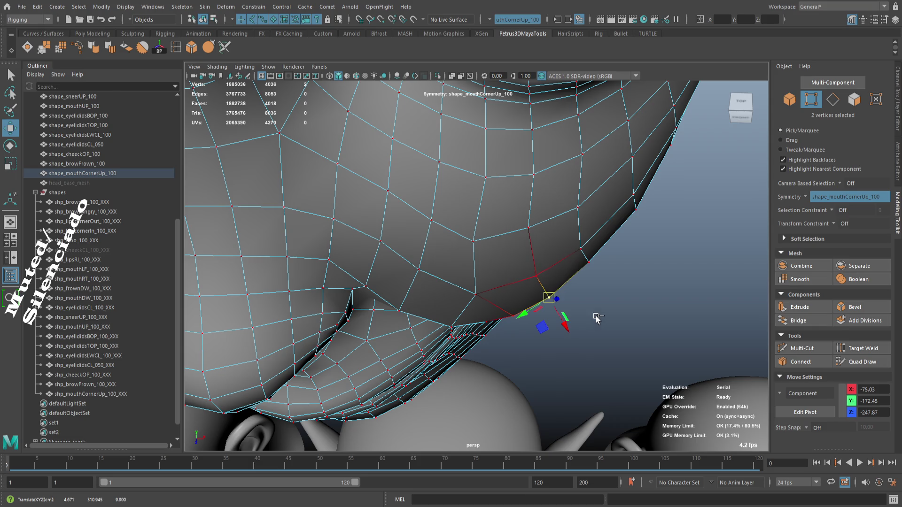
click(589, 263)
drag(618, 301, 624, 302)
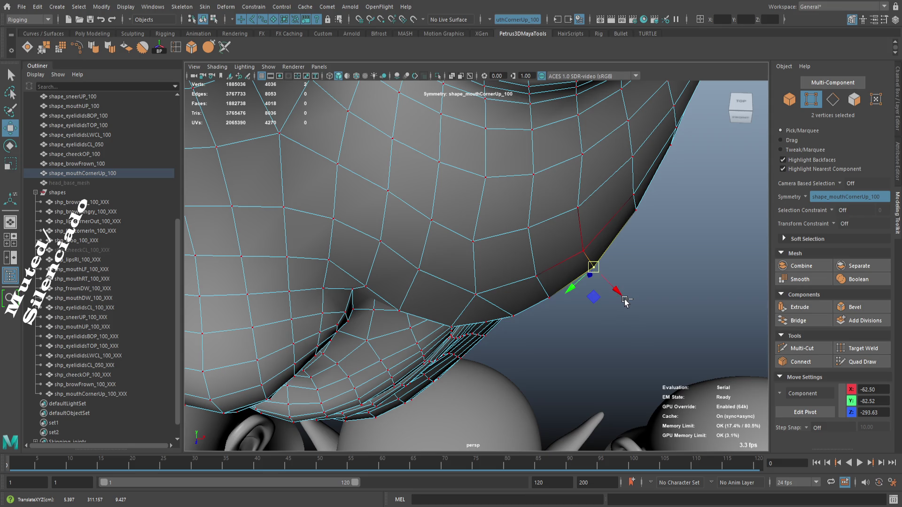
scroll(up, 3)
click(541, 276)
drag(599, 310, 603, 314)
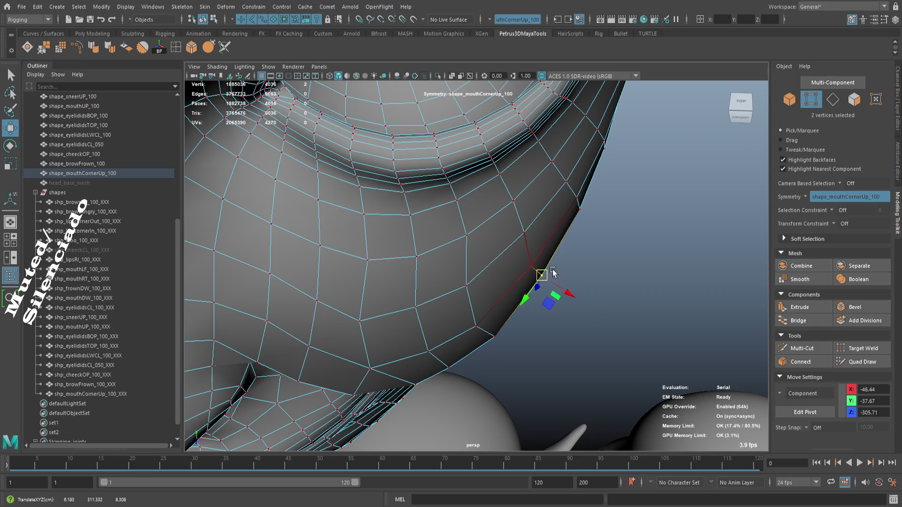
- Average a jaw vertex, then check the smoothed head from a right-side profile
click(531, 267)
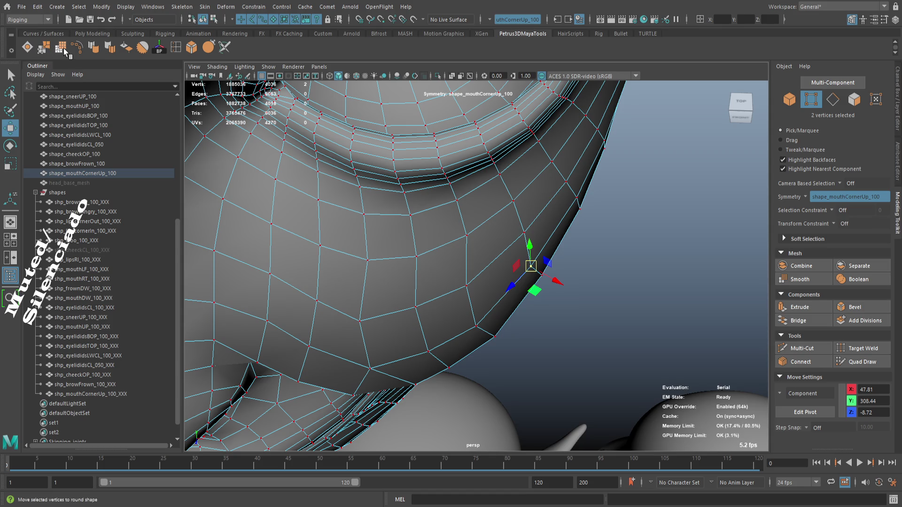
click(63, 48)
drag(471, 314, 522, 251)
key(w)
key(3)
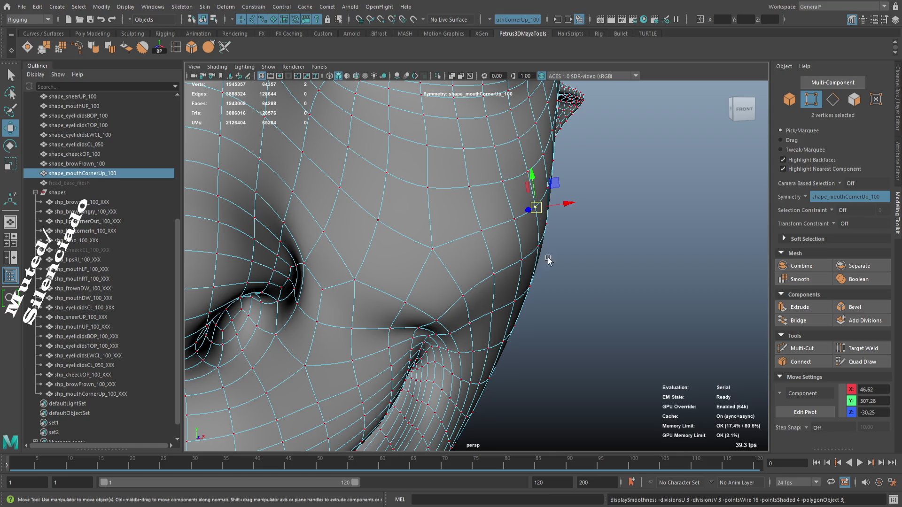
key(F8)
click(588, 297)
key(f)
drag(537, 298, 441, 288)
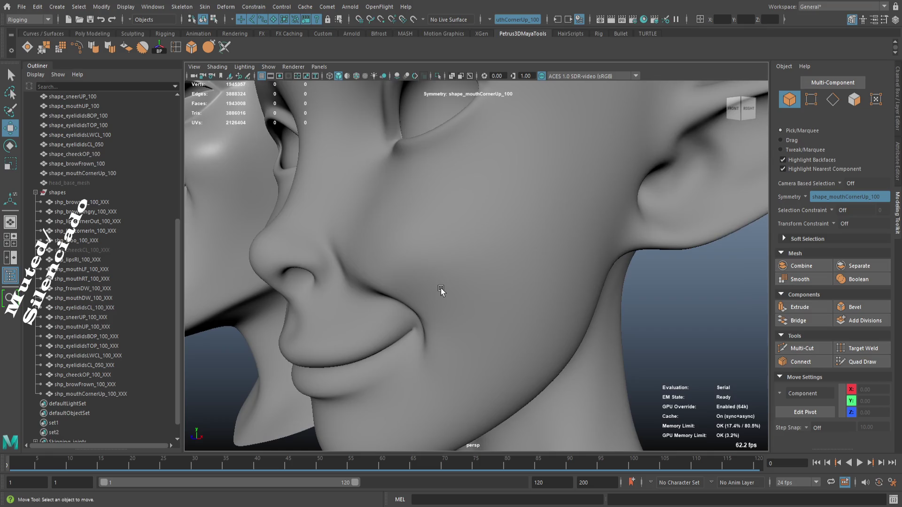
click(437, 284)
- Relax a cheek-edge vertex with 10-iteration Average Vertices
key(F9)
click(462, 223)
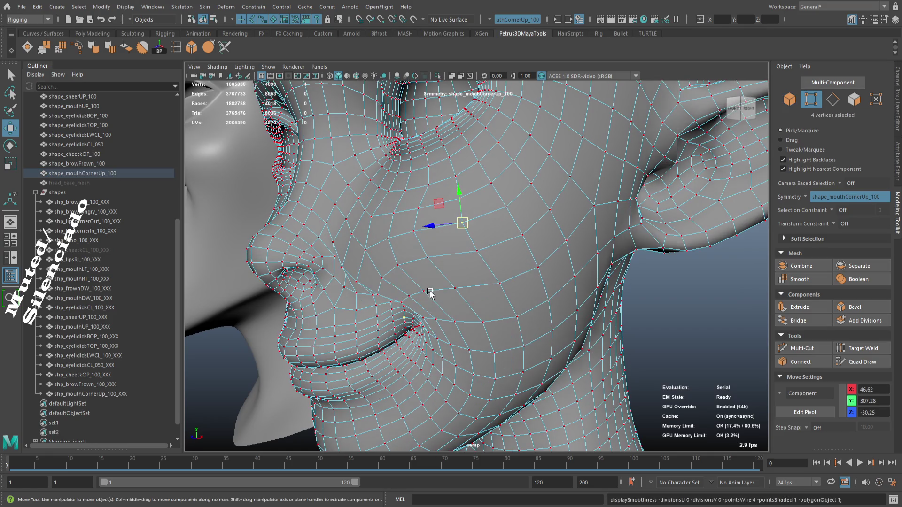
click(424, 293)
drag(424, 294, 568, 296)
key(f)
scroll(down, 3)
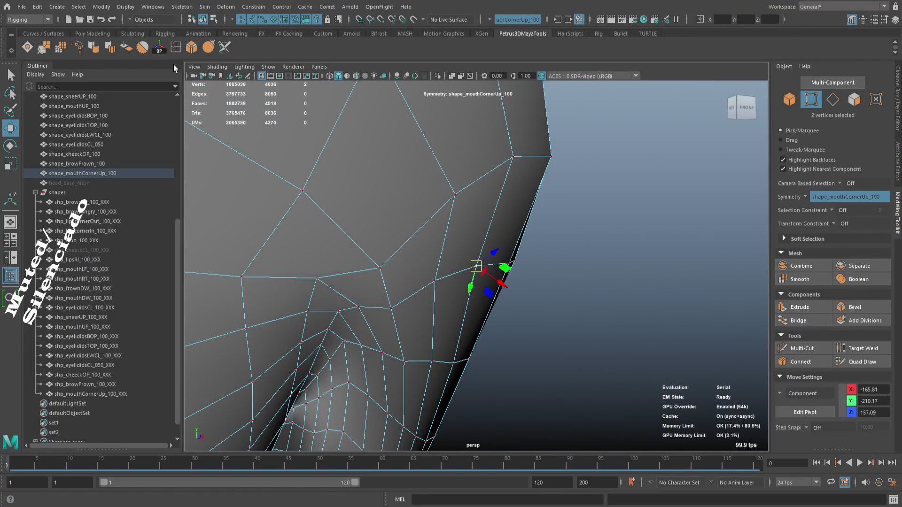
click(63, 51)
drag(582, 292, 570, 288)
click(433, 283)
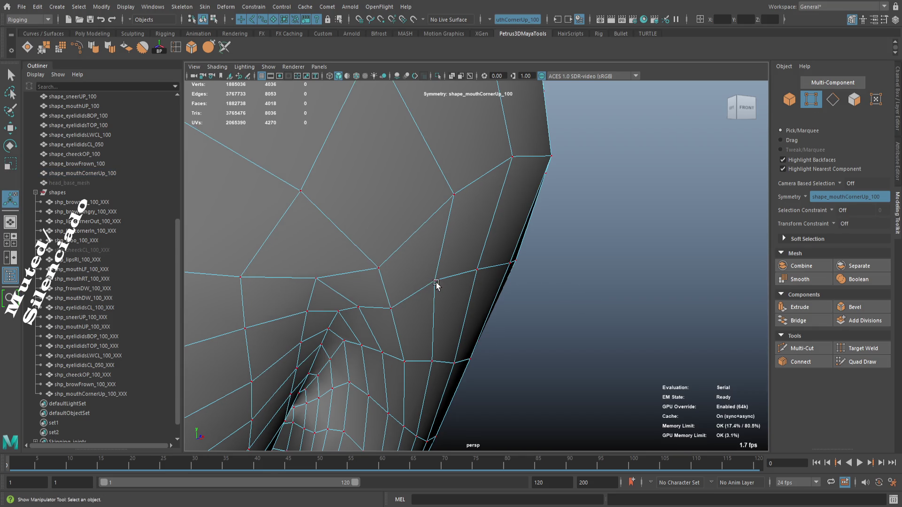
- Repeat Average Vertices on four more vertices near the mouth corner and cheek
key(w)
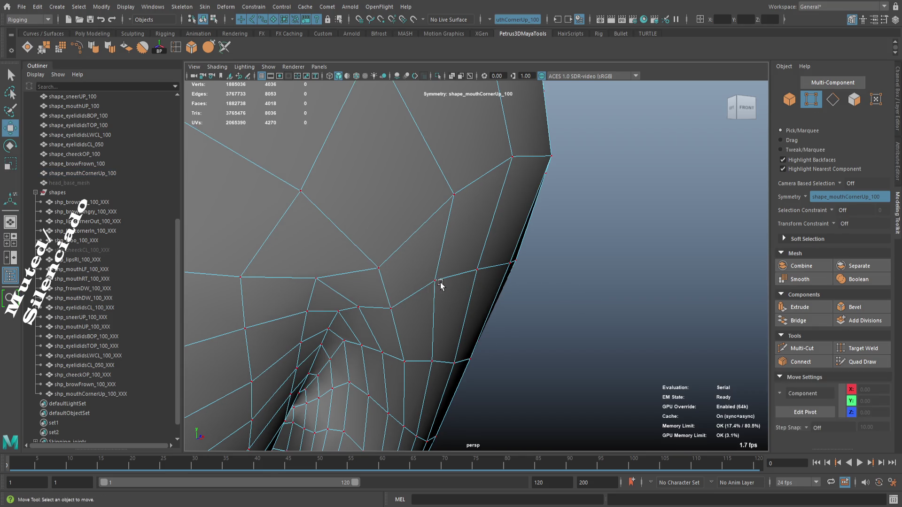
click(434, 280)
key(g)
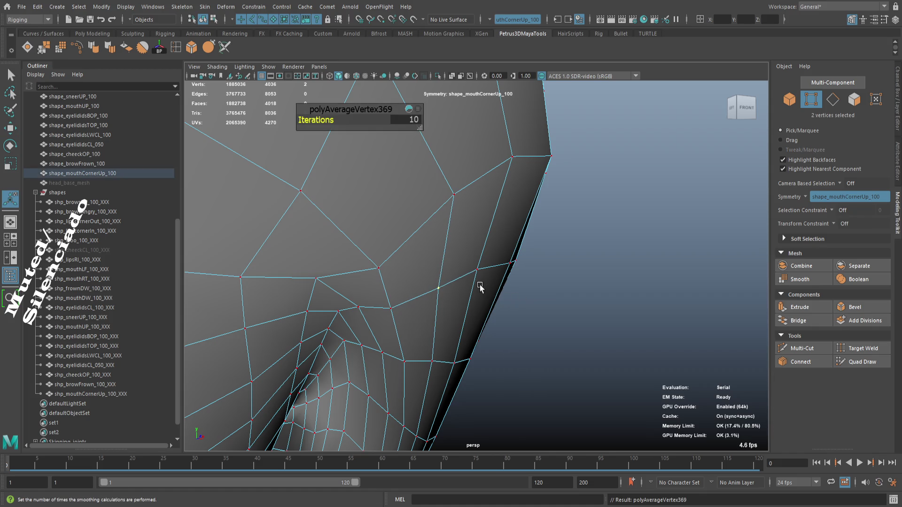
click(476, 273)
key(g)
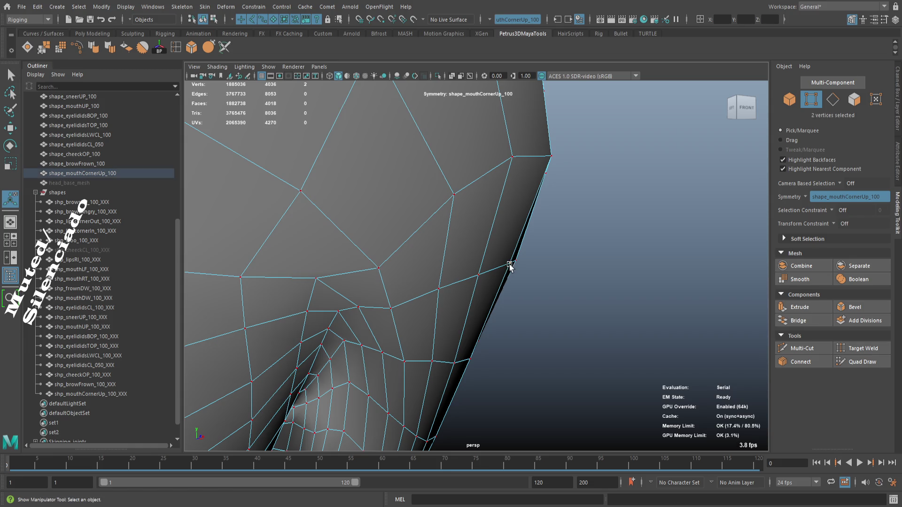
click(507, 266)
key(g)
drag(546, 284, 468, 267)
click(575, 277)
key(g)
key(w)
- Preview the smoothed head from a lower three-quarter view
scroll(up, 3)
key(3)
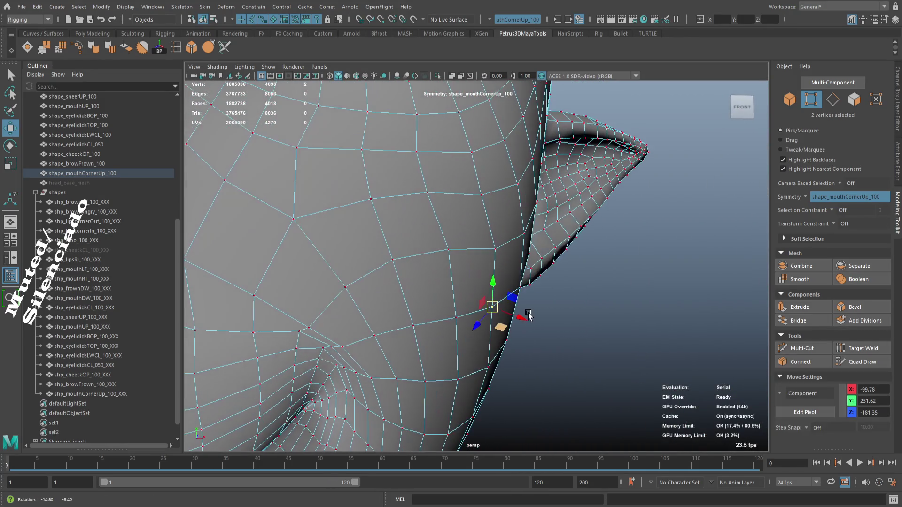
click(664, 362)
drag(664, 362, 507, 315)
scroll(down, 3)
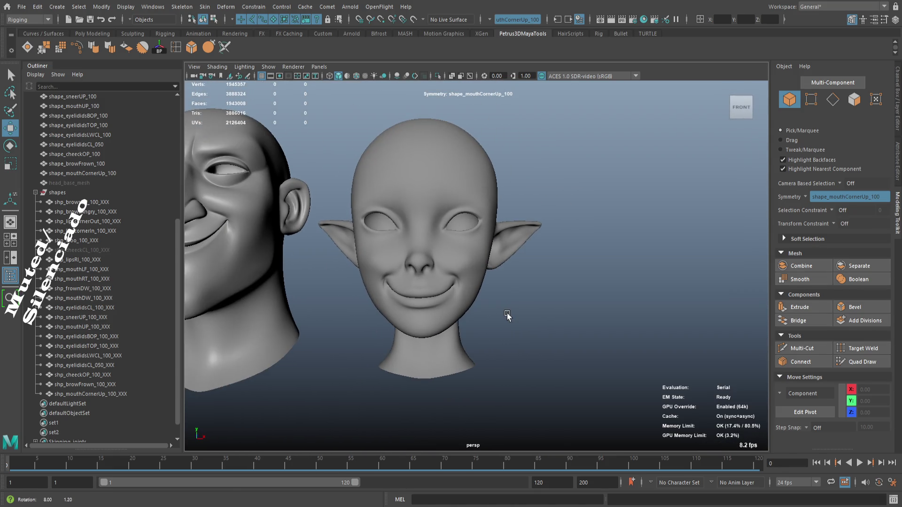
- Compare the smile against the reference head, then reselect shape_mouthCornerUp_100 in vertex mode
drag(507, 314, 521, 315)
drag(530, 314, 664, 359)
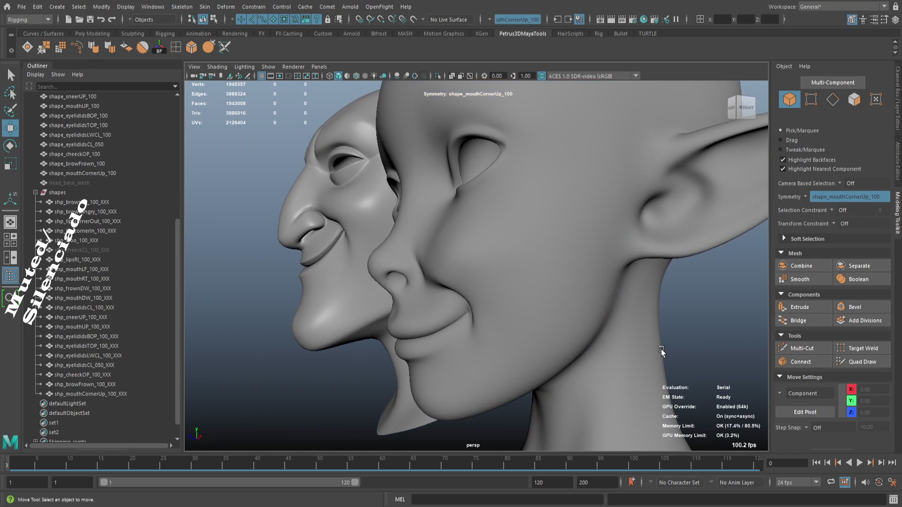
scroll(up, 3)
drag(429, 222, 540, 282)
click(465, 242)
scroll(up, 3)
drag(477, 246, 516, 285)
key(F9)
- Edge-slide the cheek vertices beside the mouth corner and near the nose crease
key(f)
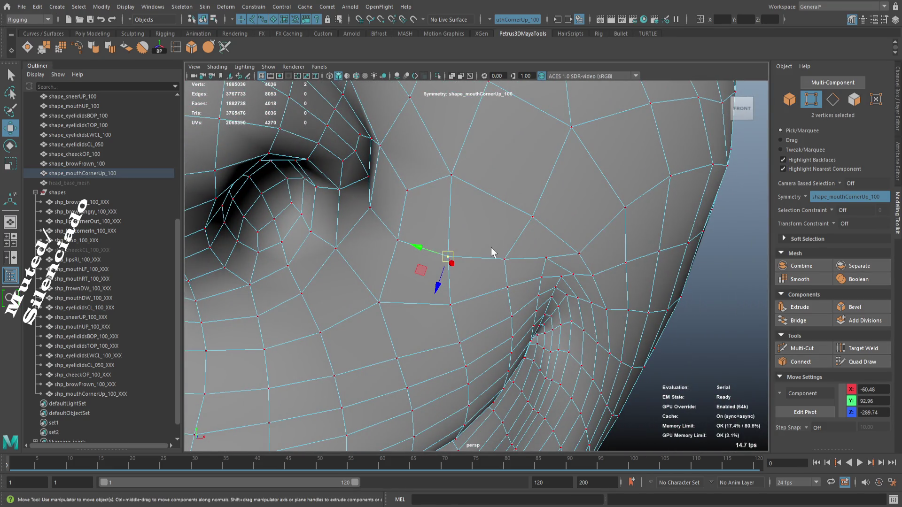
drag(449, 279, 441, 271)
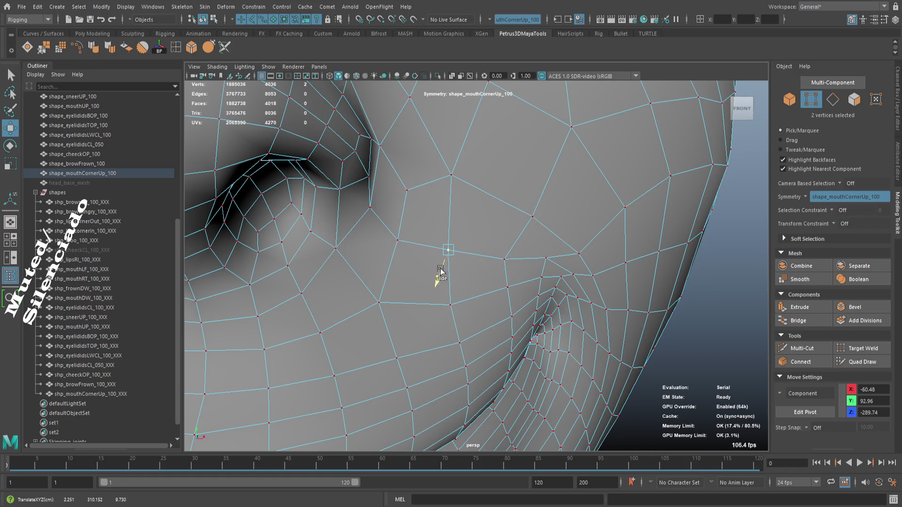
click(400, 242)
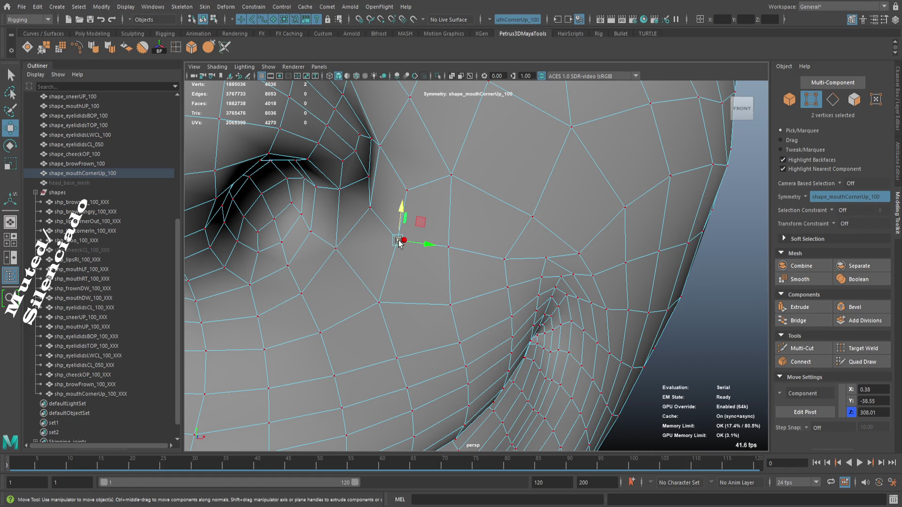
drag(397, 245, 520, 264)
click(490, 243)
drag(496, 233, 499, 217)
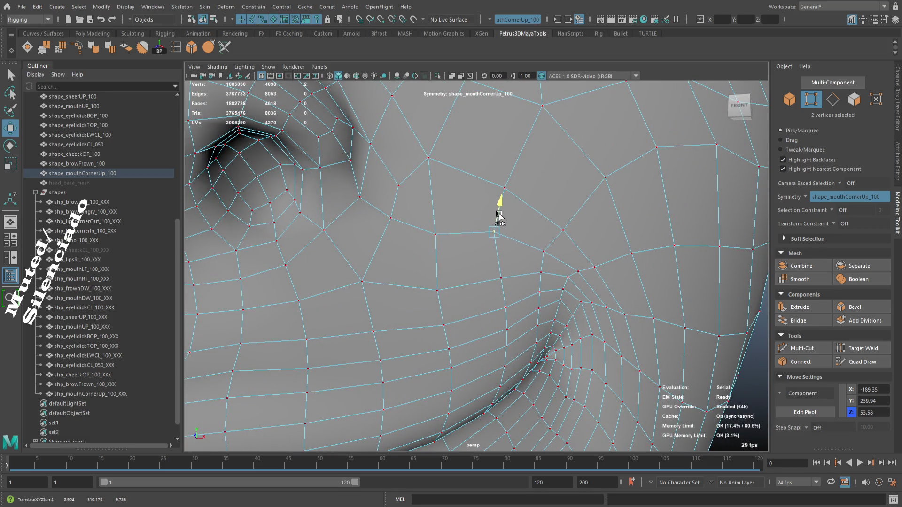
click(435, 234)
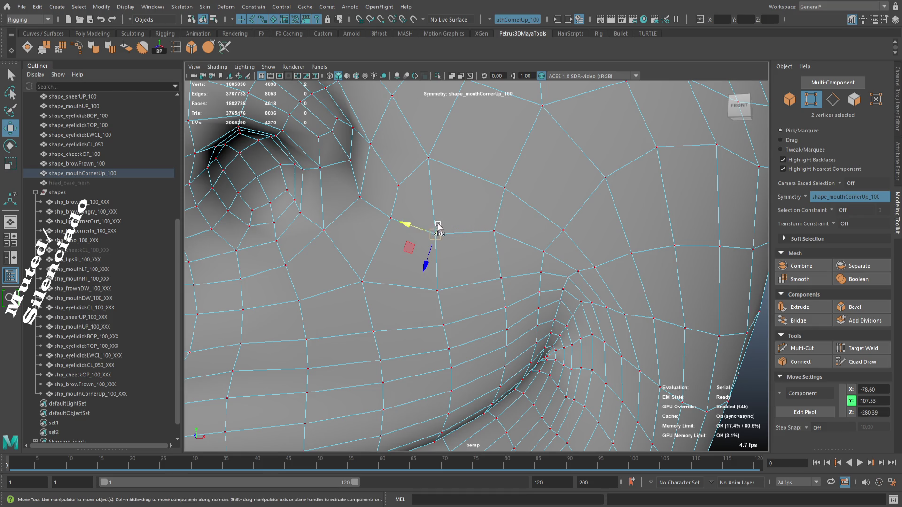
drag(431, 250, 434, 235)
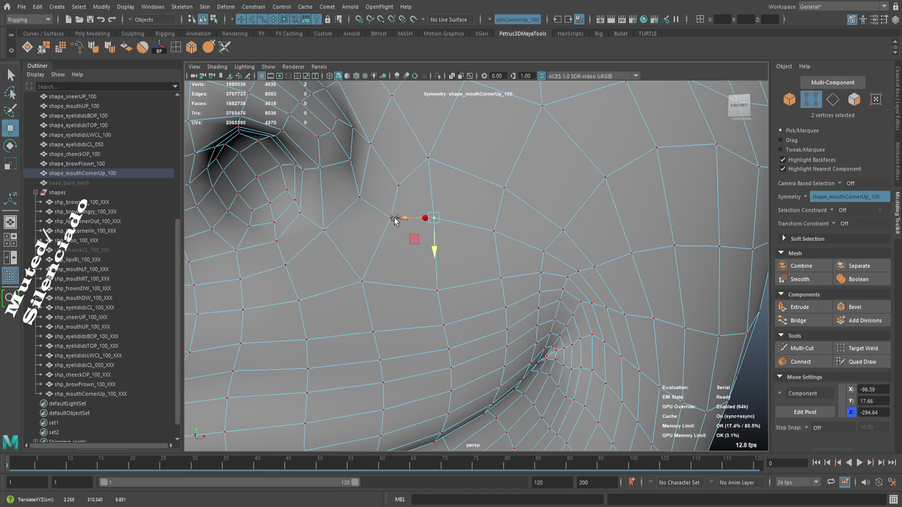
click(393, 234)
click(392, 210)
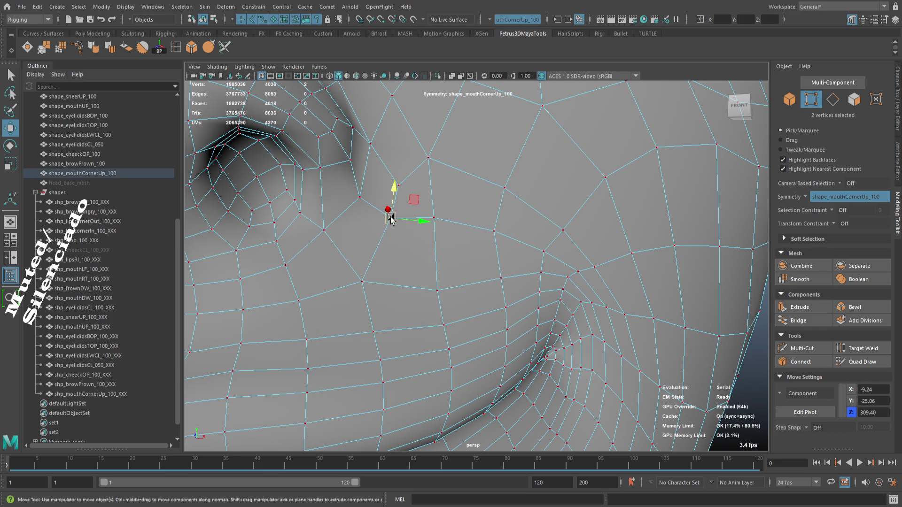
drag(390, 200, 395, 191)
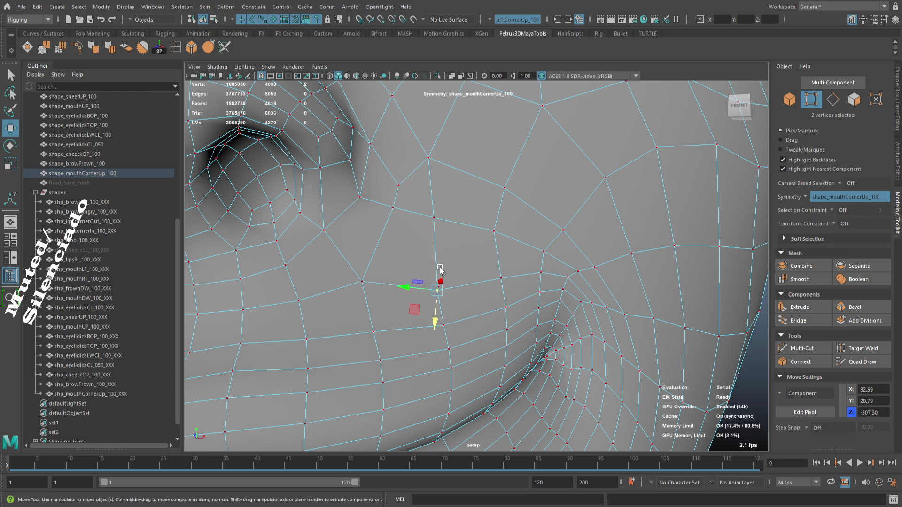
- Edge-slide the lower cheek vertices along the smile line to even the edge flow
drag(437, 293, 435, 264)
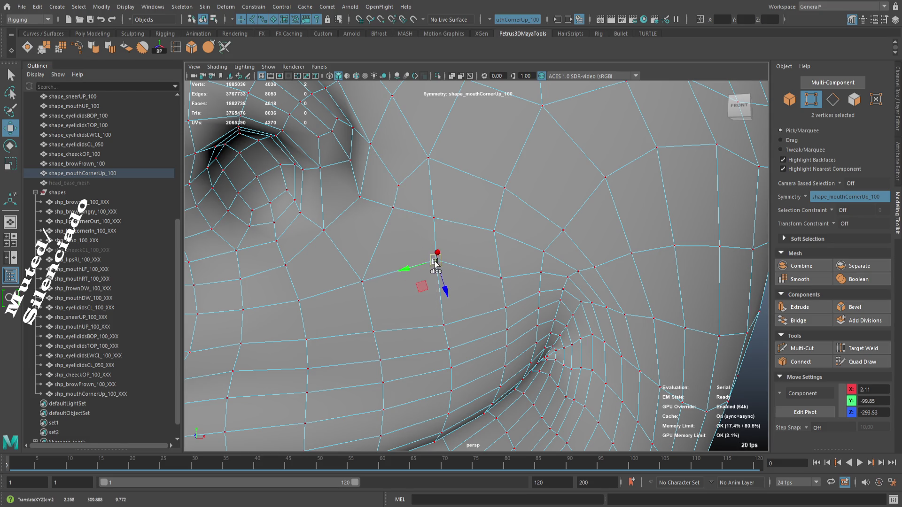
drag(505, 299, 499, 287)
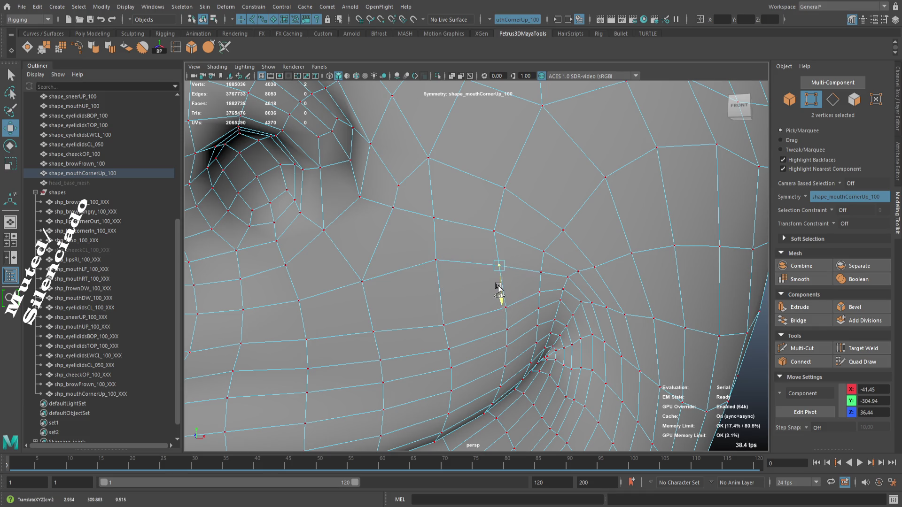
click(442, 323)
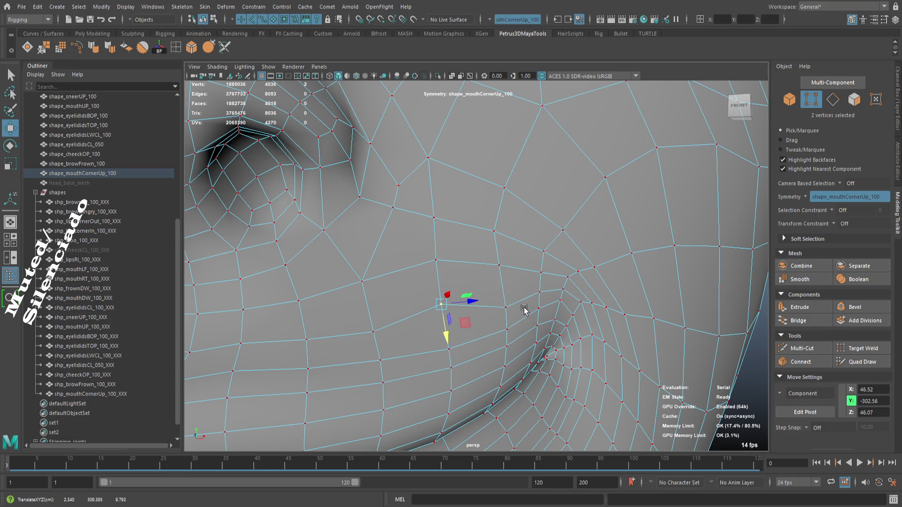
click(502, 310)
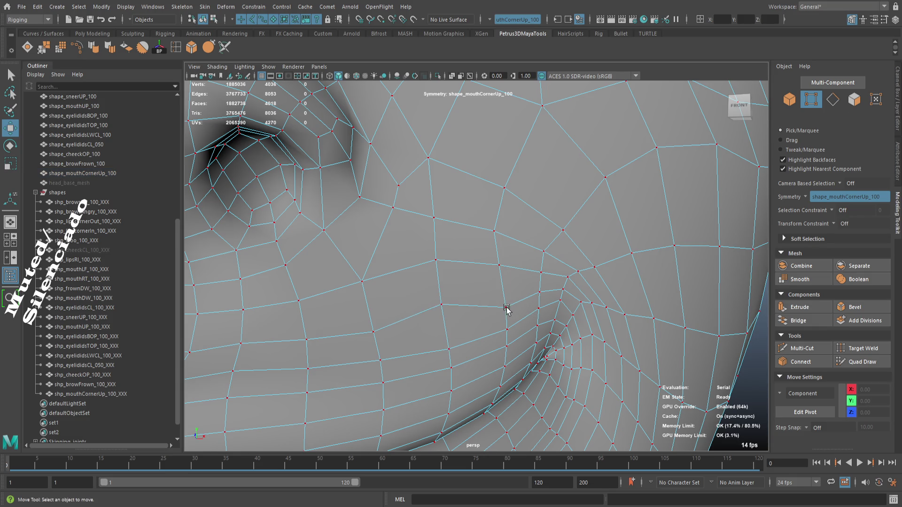
click(506, 308)
drag(509, 331, 507, 323)
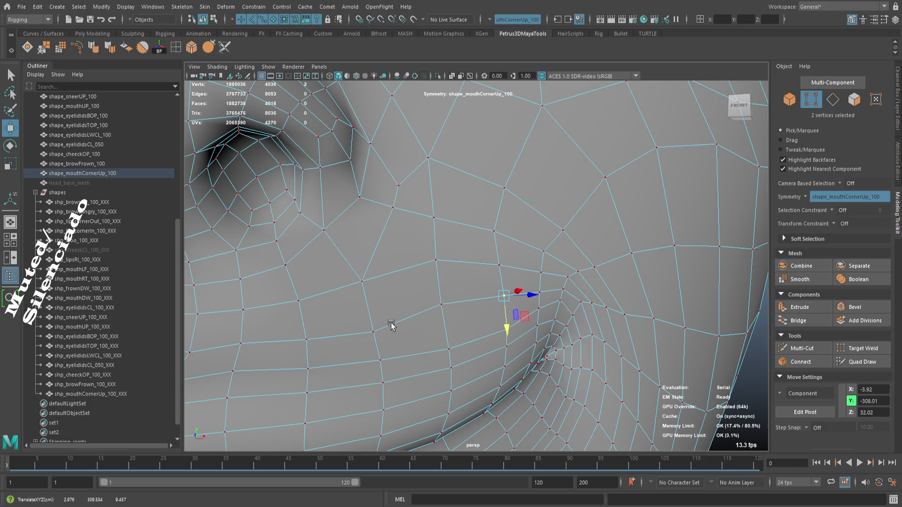
drag(378, 348, 378, 346)
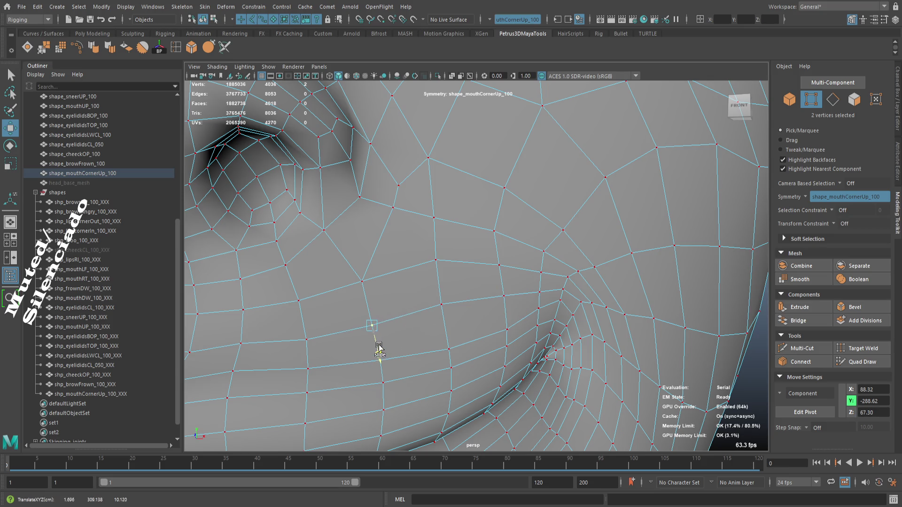
click(306, 339)
drag(306, 340, 309, 361)
drag(436, 262, 379, 306)
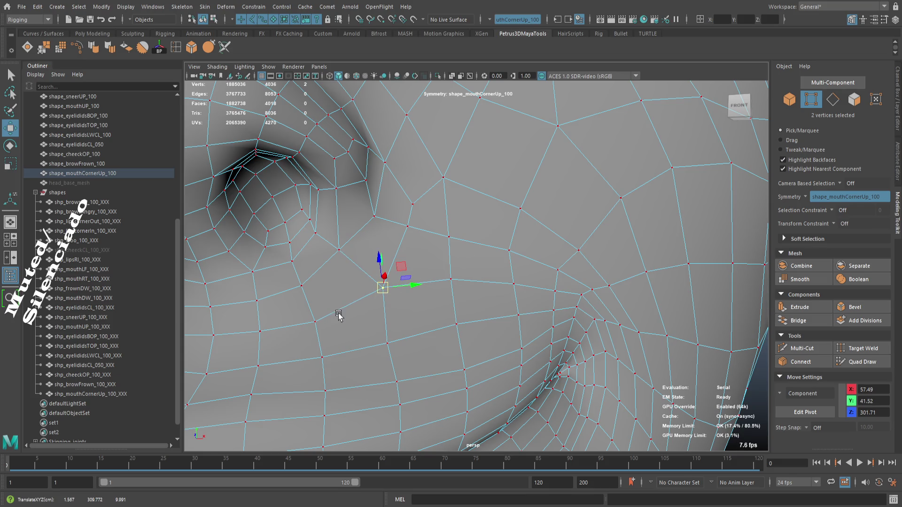
drag(318, 337, 317, 334)
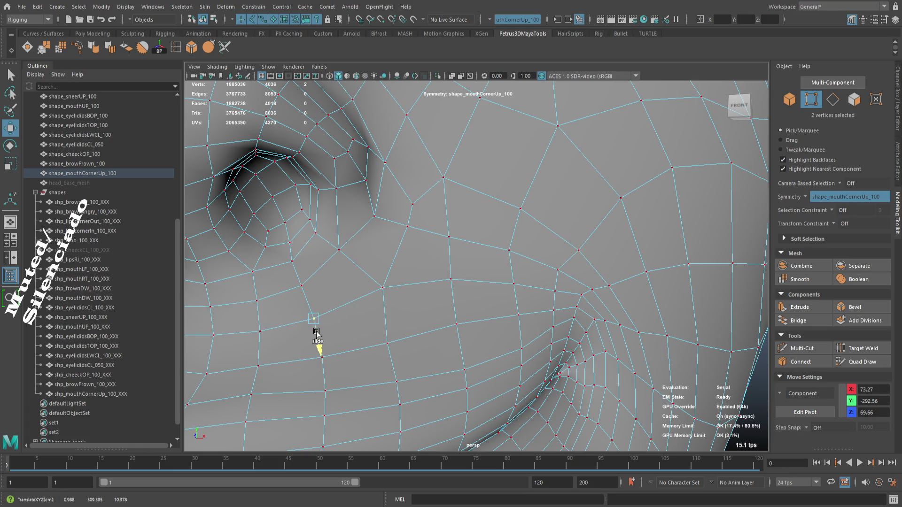
drag(392, 362, 391, 356)
scroll(down, 3)
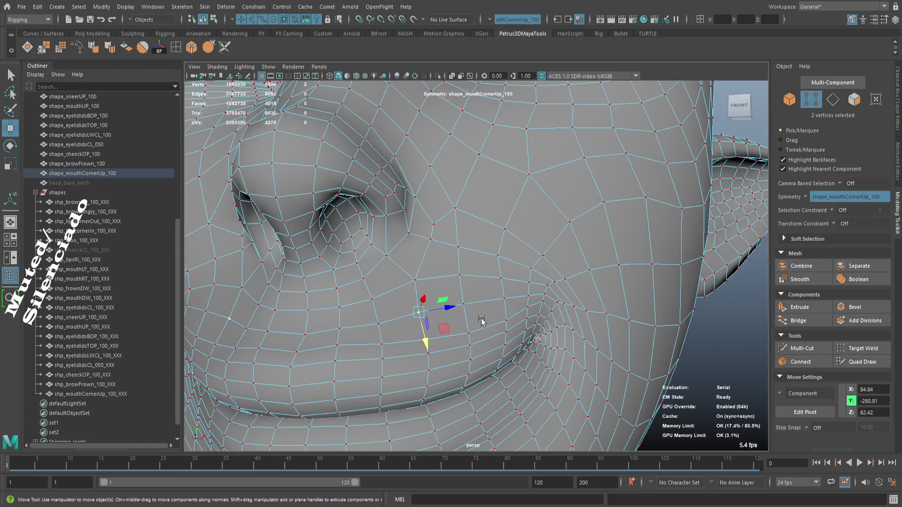
- Leave vertex mode, inspect the smoothed smile from front and mouth-side angles, then reselect shape_mouthCornerUp_100
drag(463, 317, 480, 259)
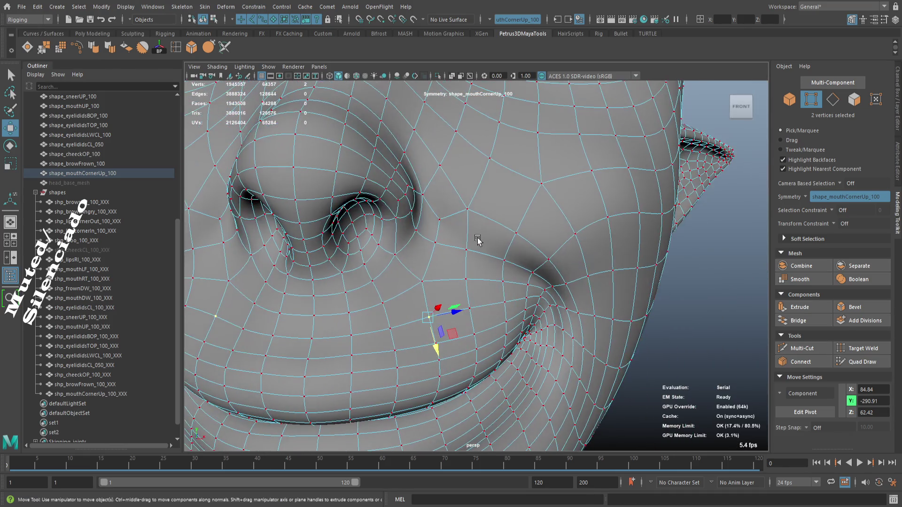
scroll(down, 3)
key(F8)
click(742, 323)
scroll(down, 3)
scroll(up, 3)
drag(632, 316, 576, 306)
scroll(down, 3)
scroll(down, 3)
scroll(up, 3)
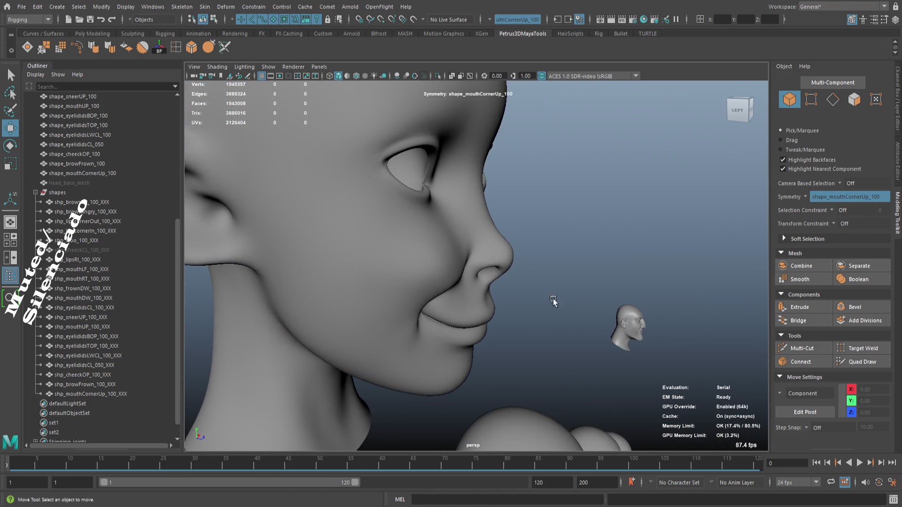
scroll(up, 3)
drag(485, 321, 459, 284)
scroll(down, 3)
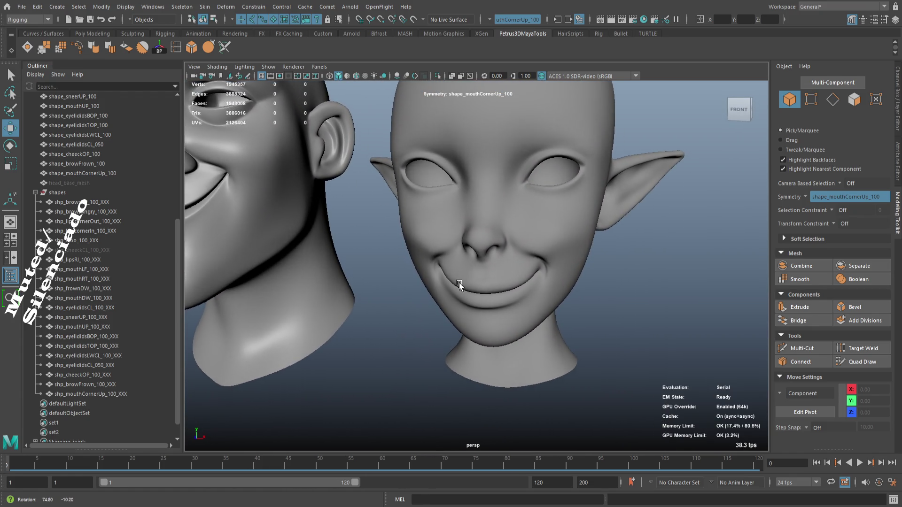
drag(554, 274, 433, 284)
scroll(up, 3)
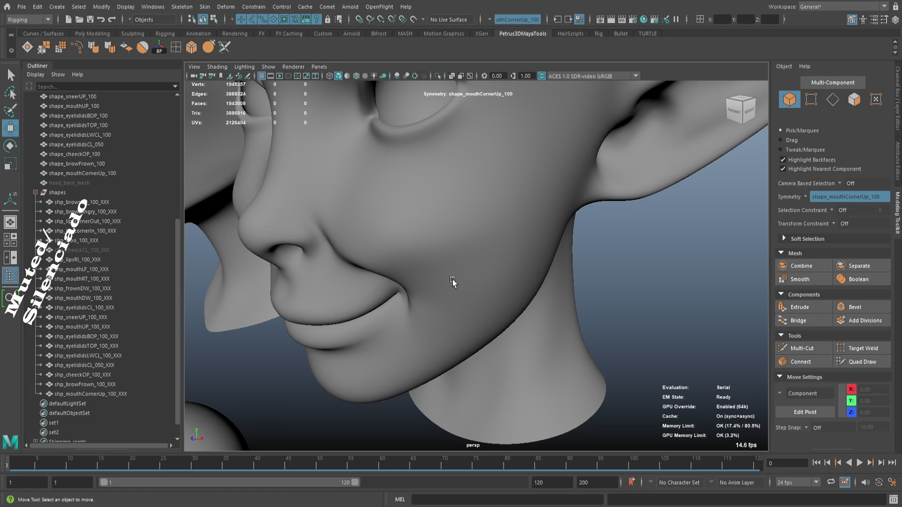
click(453, 283)
- Nudge the mouth-corner vertex with a 0.38 soft selection falloff
key(F9)
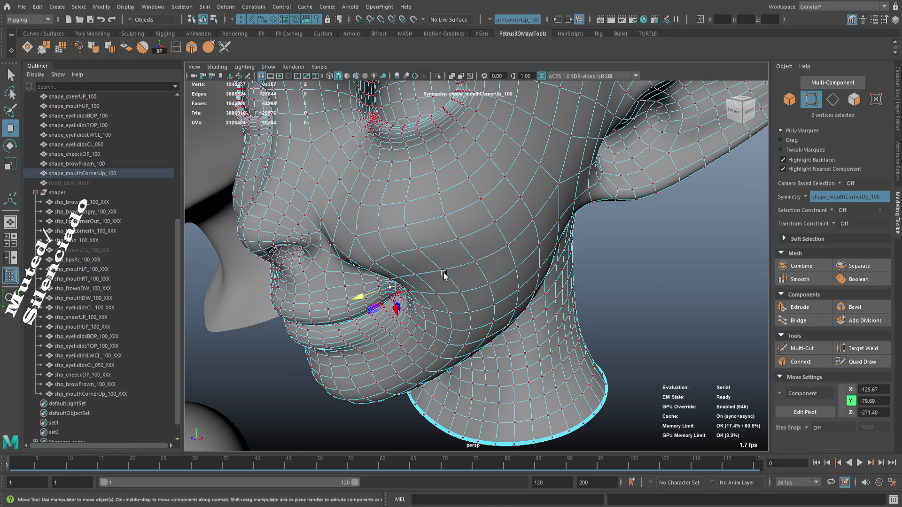
click(442, 274)
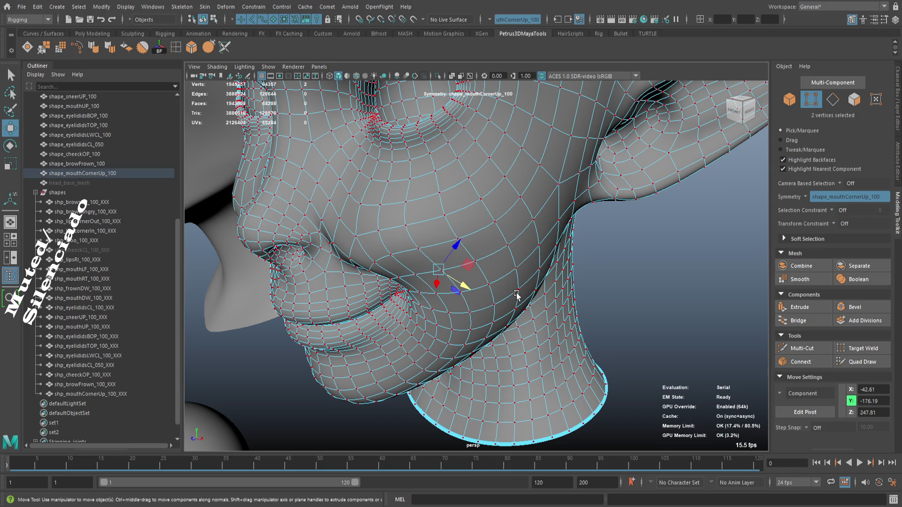
key(ctrl+z)
click(442, 272)
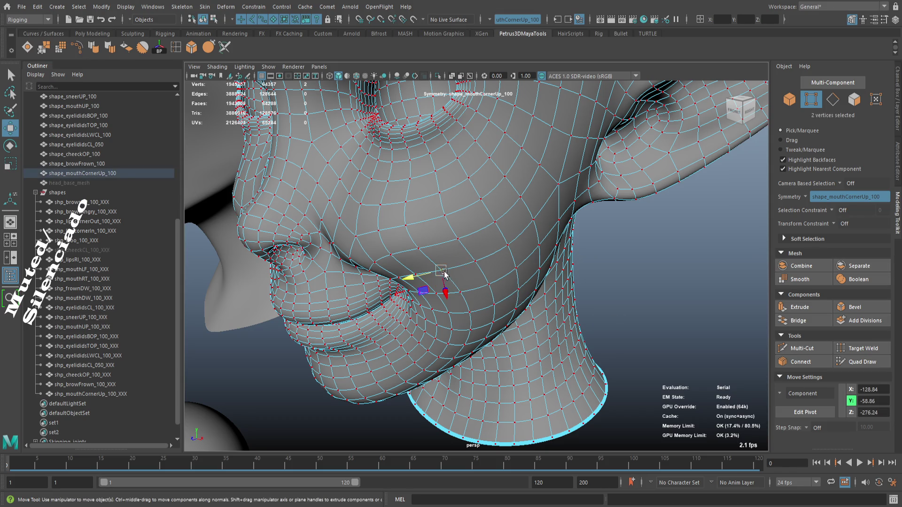
drag(521, 295, 543, 201)
drag(548, 241, 565, 254)
drag(565, 254, 561, 271)
drag(544, 271, 550, 270)
drag(550, 269, 613, 259)
drag(614, 259, 602, 302)
drag(580, 273, 477, 302)
drag(477, 302, 484, 248)
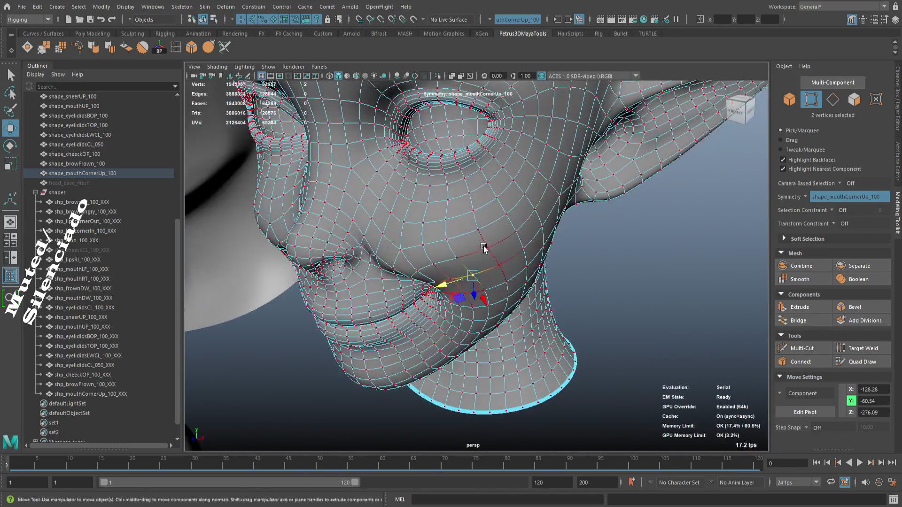
- Back in object mode, inspect the smile from a close left profile and reselect the mesh
key(F8)
click(611, 284)
drag(611, 285, 605, 271)
drag(605, 271, 540, 288)
drag(540, 288, 514, 286)
scroll(up, 3)
click(489, 282)
- On the low-poly cage, move the outer mouth-corner vertex down and outward, soft selection off
key(1)
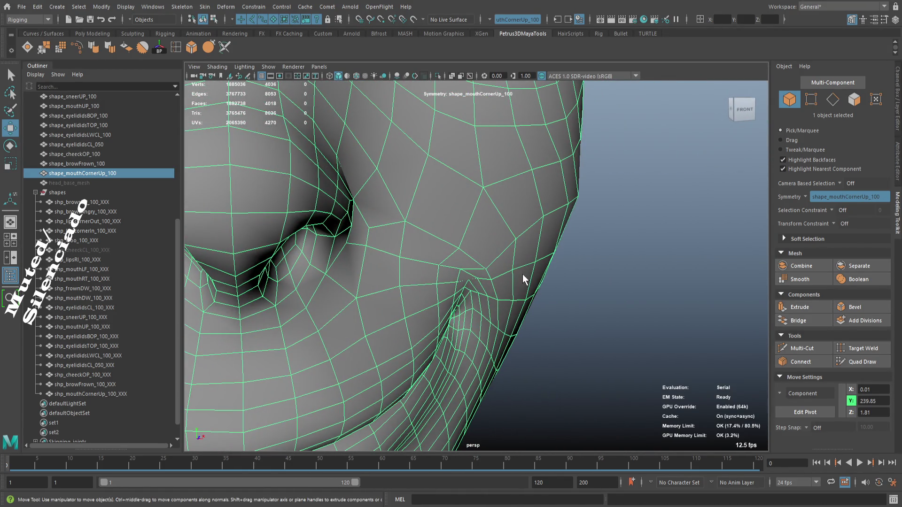
key(F9)
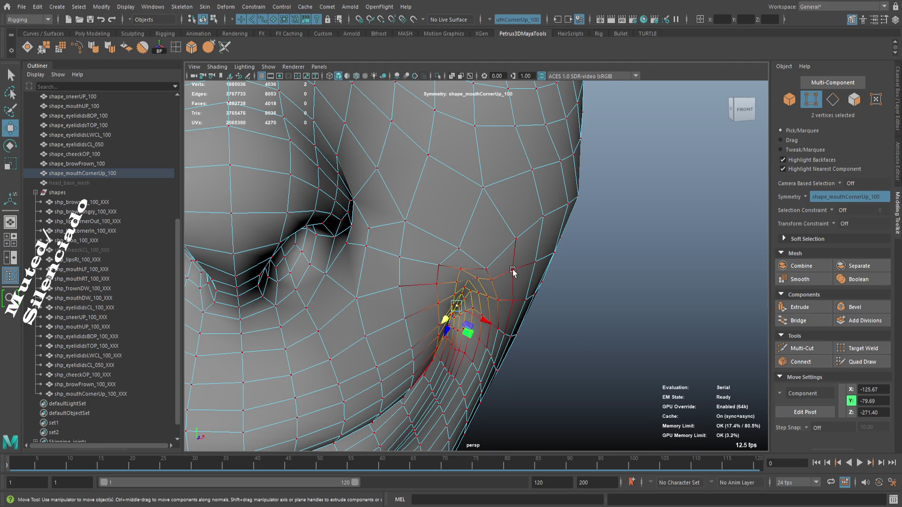
click(513, 271)
key(b)
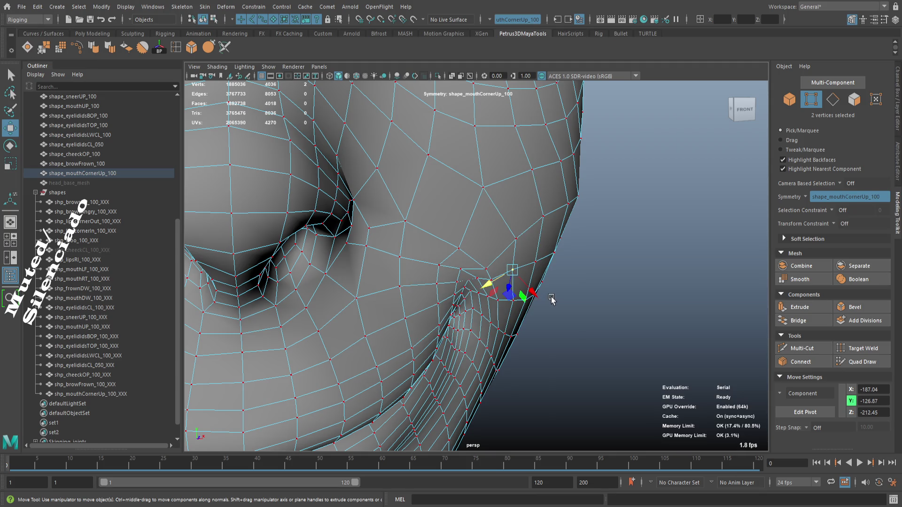
key(f)
drag(536, 304, 587, 321)
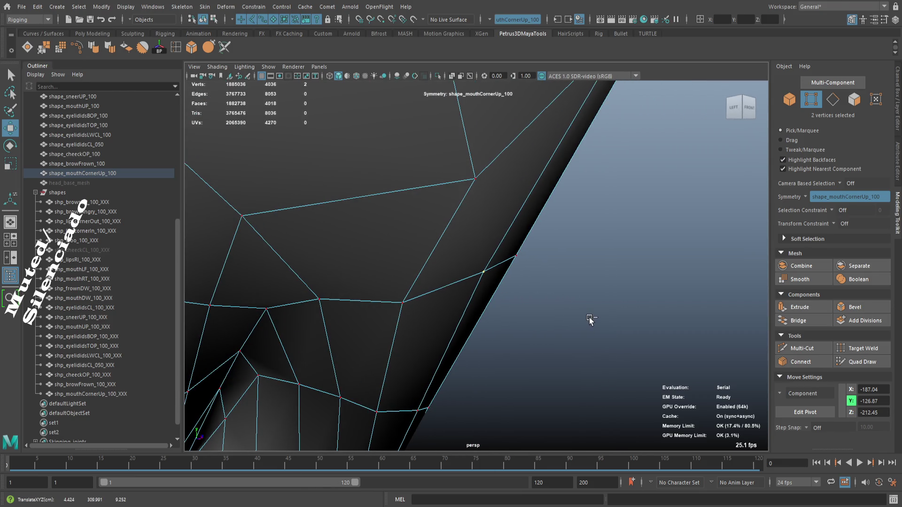
drag(404, 306, 471, 314)
drag(484, 317, 494, 316)
drag(496, 315, 496, 327)
drag(424, 375, 476, 371)
drag(475, 337, 459, 334)
drag(467, 299, 486, 310)
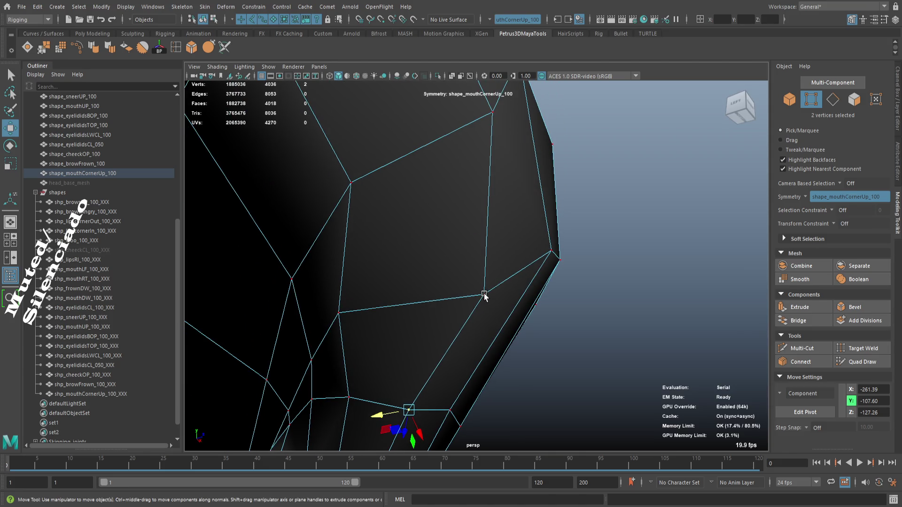
drag(491, 301, 486, 291)
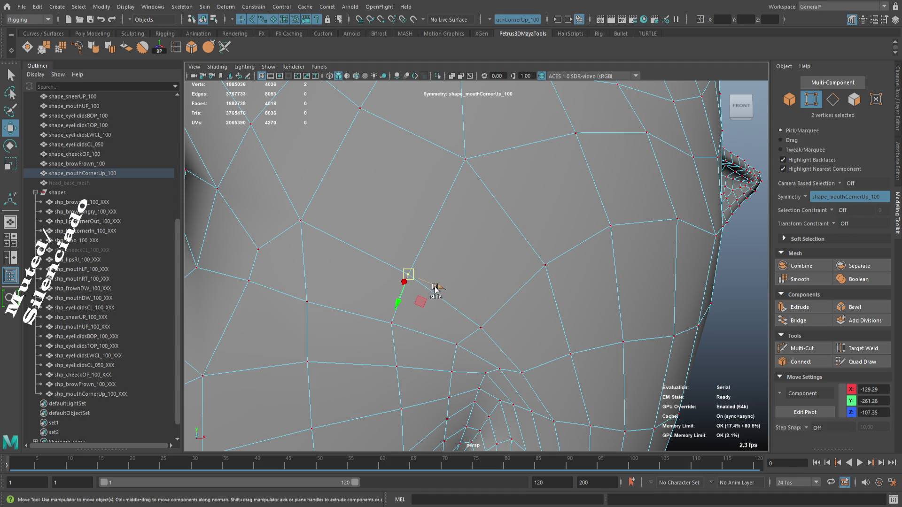
- Nudge more mouth-corner edge vertices into the cheek, then return to object mode
scroll(down, 3)
drag(429, 284, 534, 296)
drag(463, 302, 486, 276)
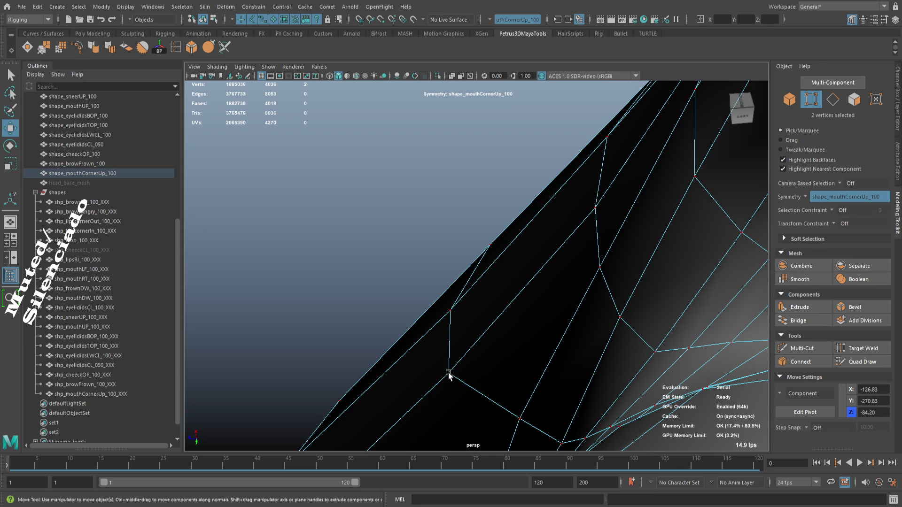
drag(461, 377, 517, 337)
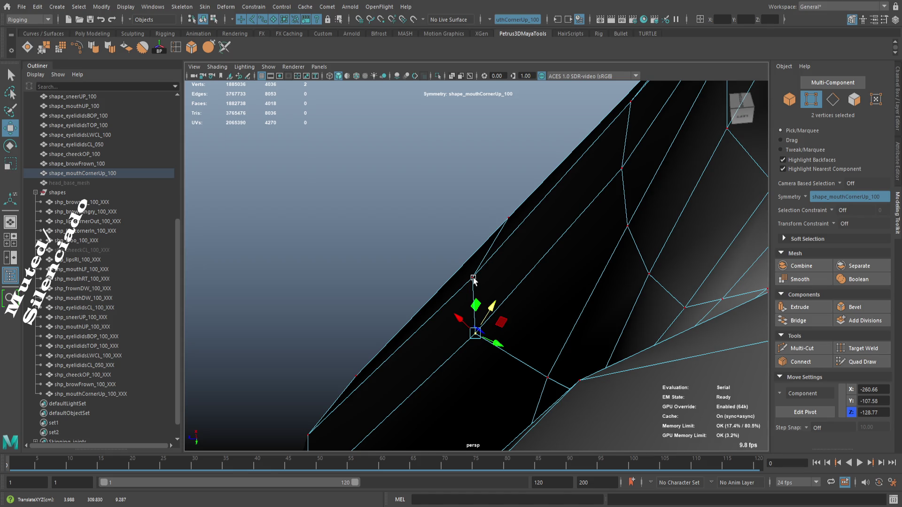
drag(473, 280, 472, 279)
drag(513, 306, 517, 307)
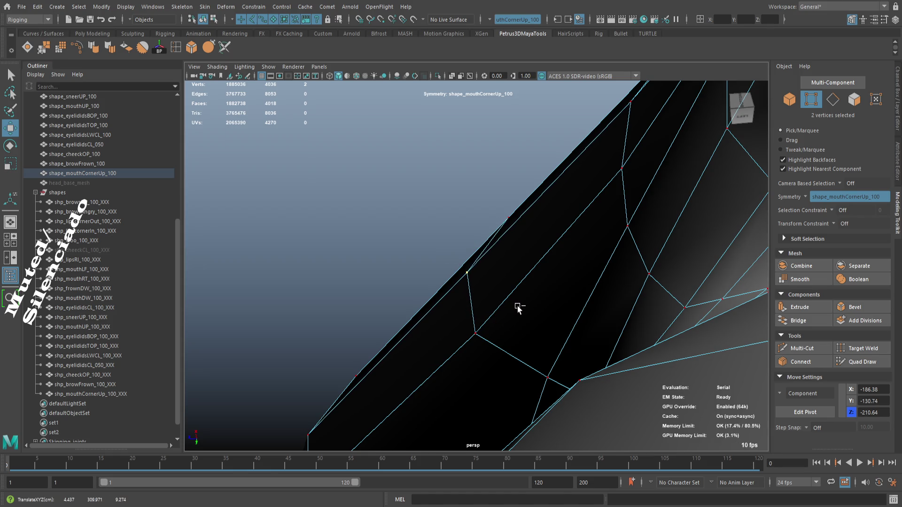
drag(501, 267, 520, 298)
drag(519, 298, 540, 343)
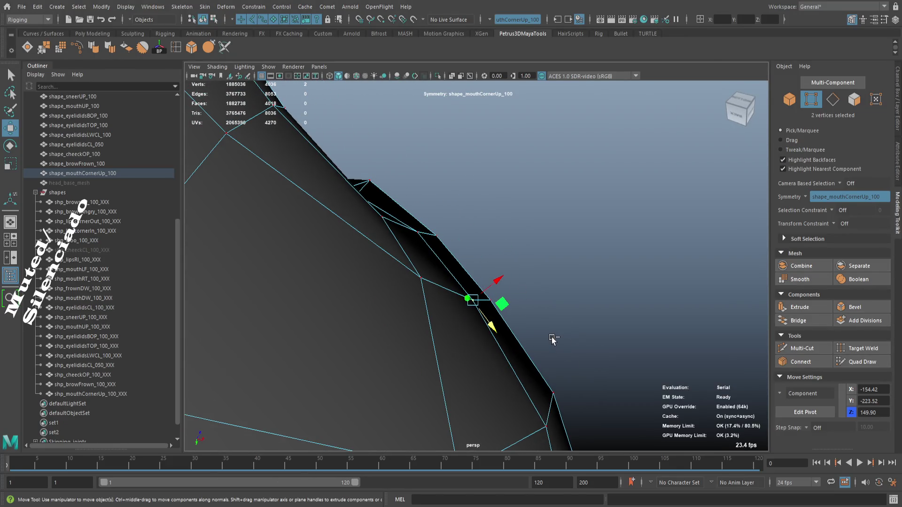
key(ctrl+z)
drag(506, 301, 493, 348)
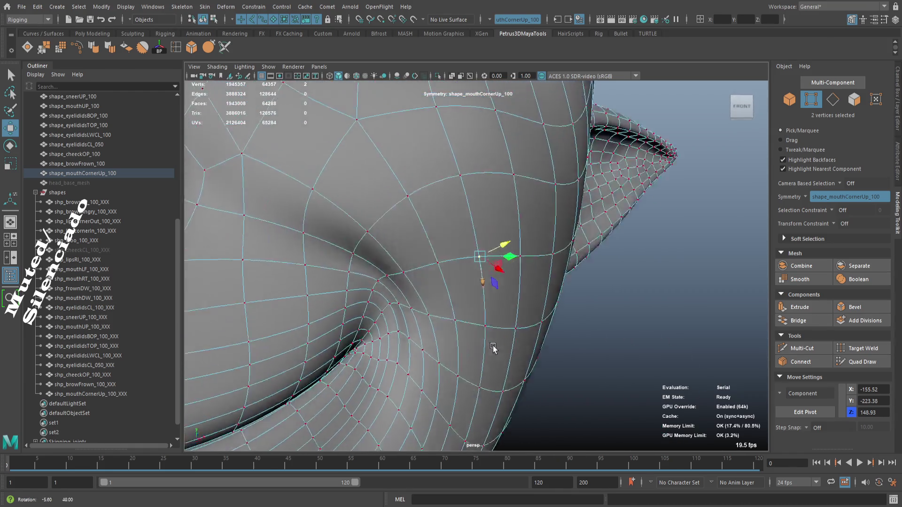
scroll(up, 3)
key(F8)
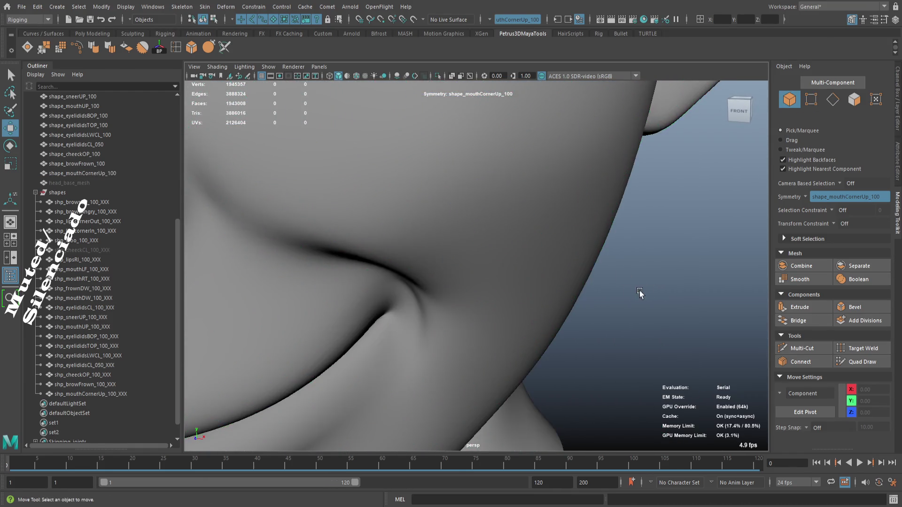
- Zoom out and orbit around the elf's whole smiling head to review it
scroll(down, 3)
drag(589, 291, 473, 315)
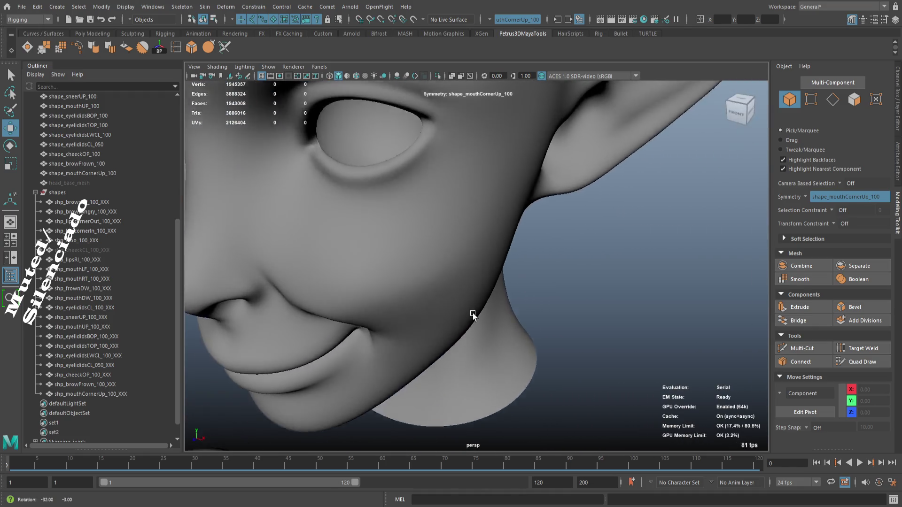
scroll(down, 3)
drag(529, 298, 501, 297)
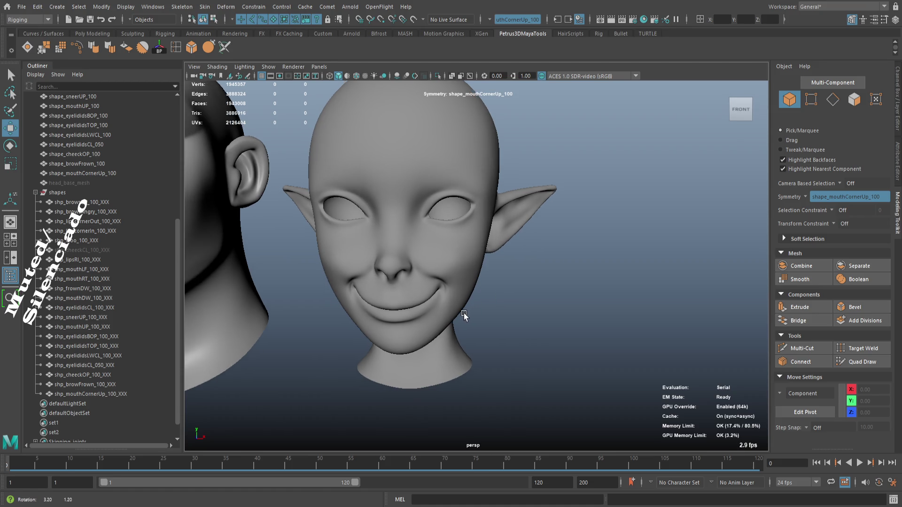
scroll(up, 3)
drag(569, 371, 529, 306)
- Select the shape_mouthCornerUp_100 mesh in vertex mode and pick a mouth vertex beside the cheek
click(523, 266)
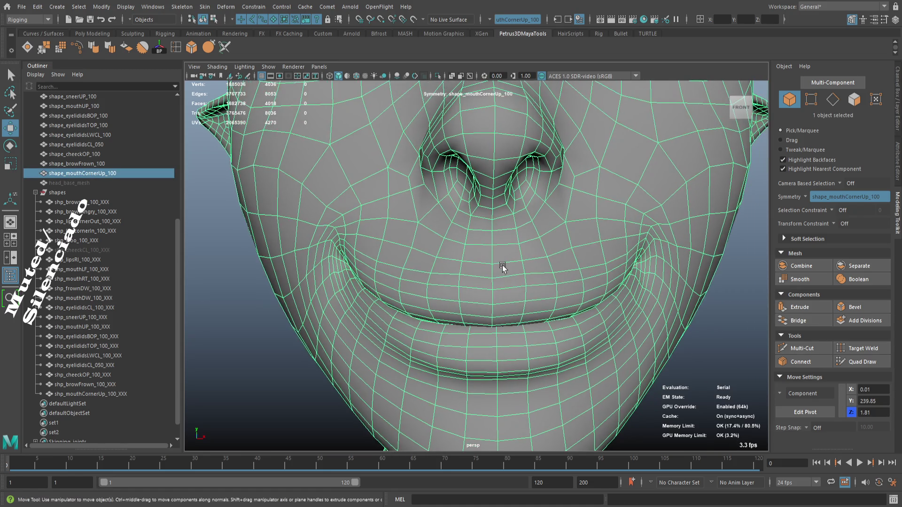
key(F9)
click(498, 270)
scroll(up, 3)
scroll(down, 3)
drag(517, 296, 575, 291)
drag(575, 291, 610, 319)
- With the Move tool active, return to object mode and reselect the smile head mesh
key(w)
drag(559, 312, 489, 265)
scroll(down, 3)
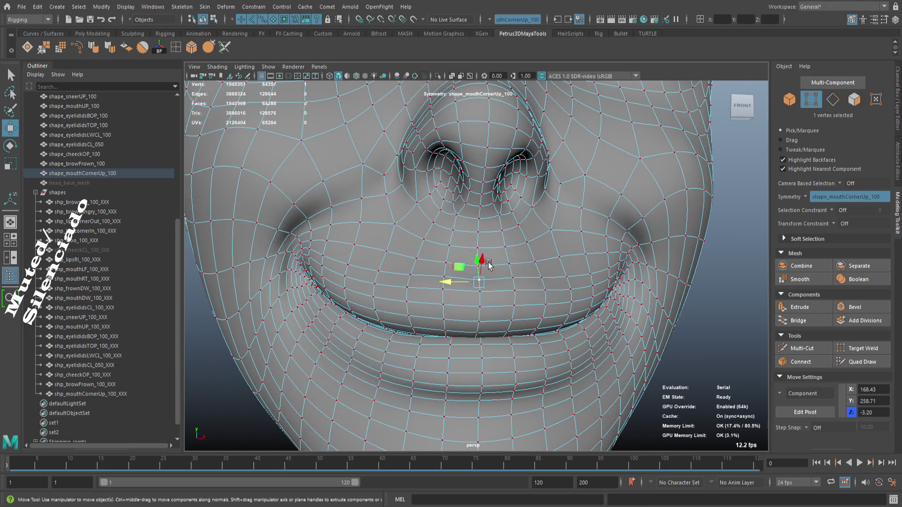
key(F8)
drag(583, 308, 412, 310)
scroll(up, 3)
click(506, 315)
drag(412, 310, 487, 309)
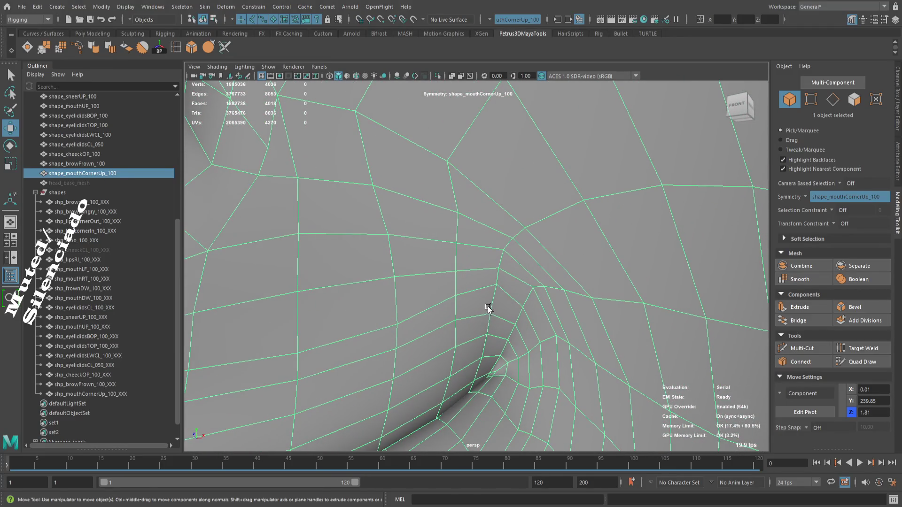
- Slide the two symmetric mouth-corner vertices into the crease and check the whole mouth
key(F9)
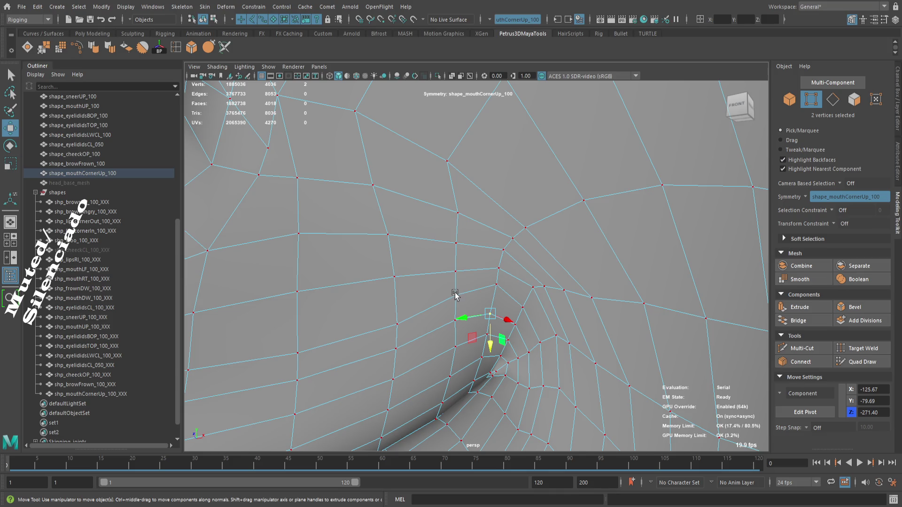
drag(453, 294, 497, 276)
scroll(down, 3)
drag(475, 362, 513, 309)
scroll(up, 3)
scroll(down, 3)
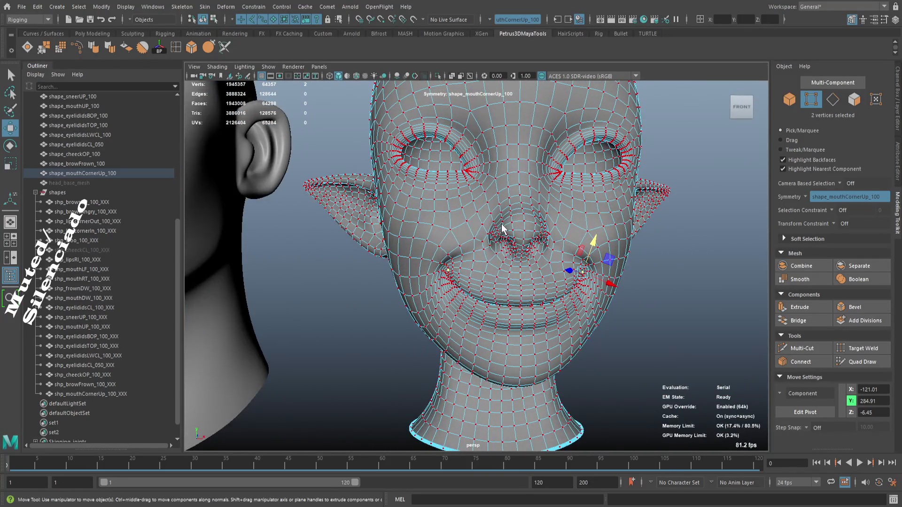
- Leave vertex mode, deselect the head, and orbit to a front view of both heads
key(F8)
click(650, 300)
drag(652, 302, 646, 308)
drag(646, 307, 626, 312)
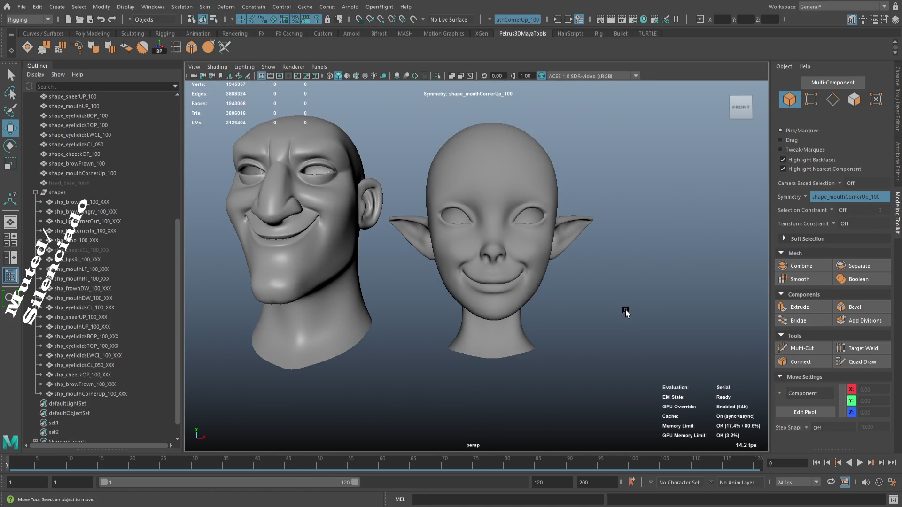
drag(565, 292, 529, 276)
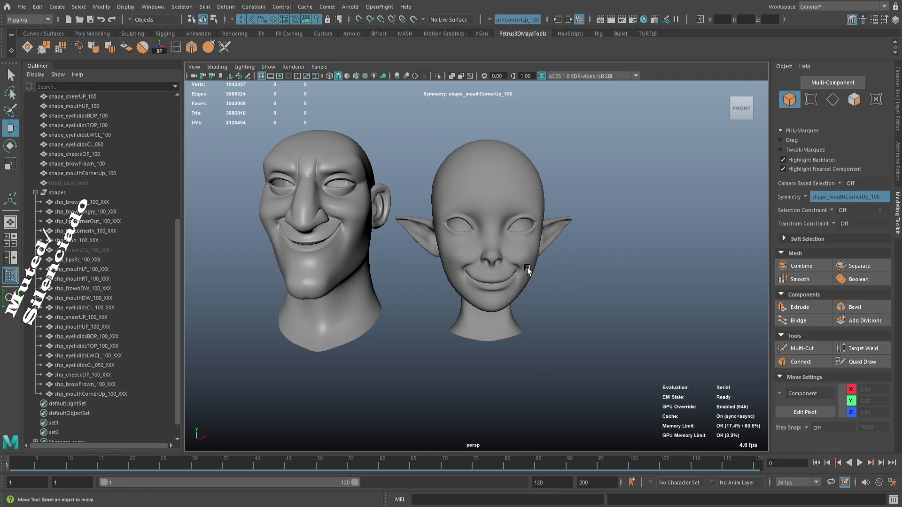
- Switch to the orthographic front view and frame all the blendshape heads and the rig
key(space)
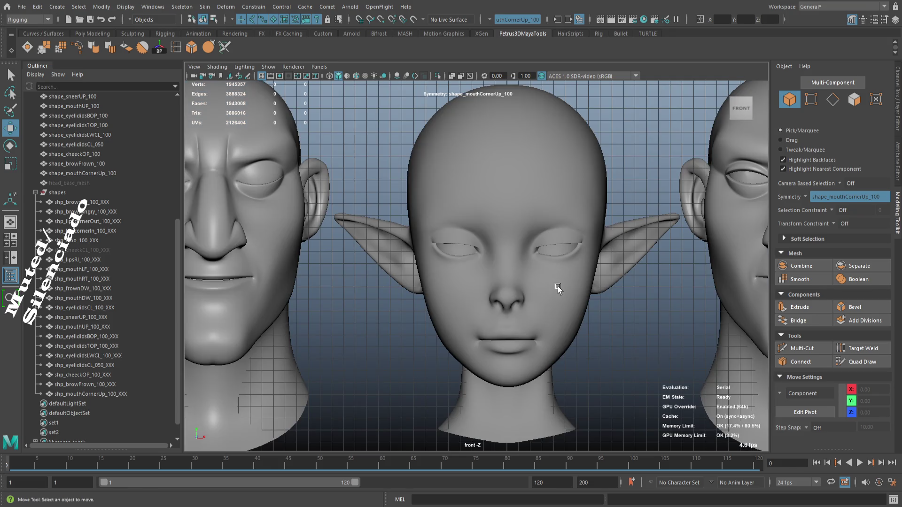
key(a)
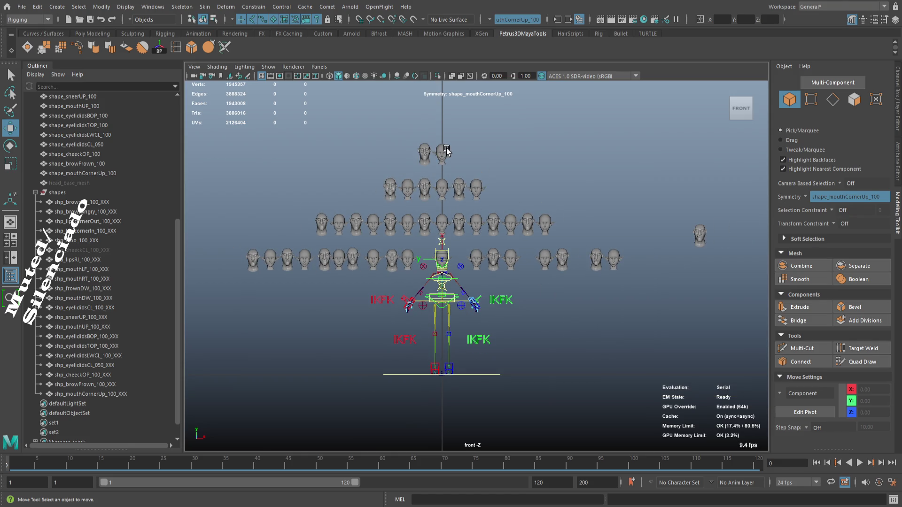
click(446, 150)
key(f)
click(586, 331)
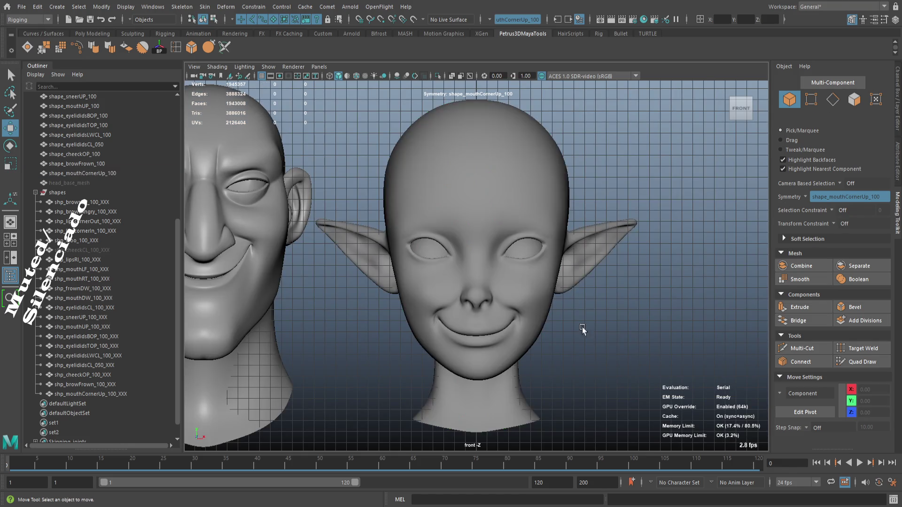
scroll(down, 3)
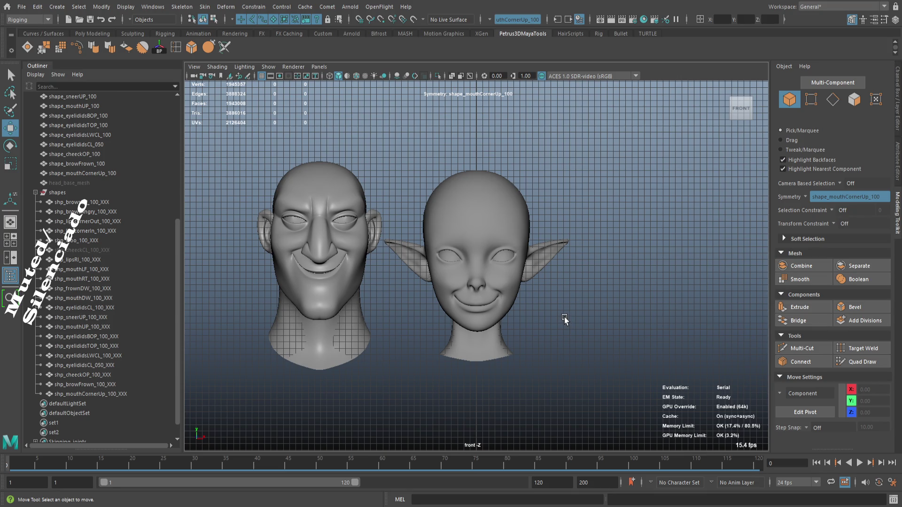
- Zoom in on the elf face to compare, then return to perspective and select the front1 camera
drag(532, 284, 603, 332)
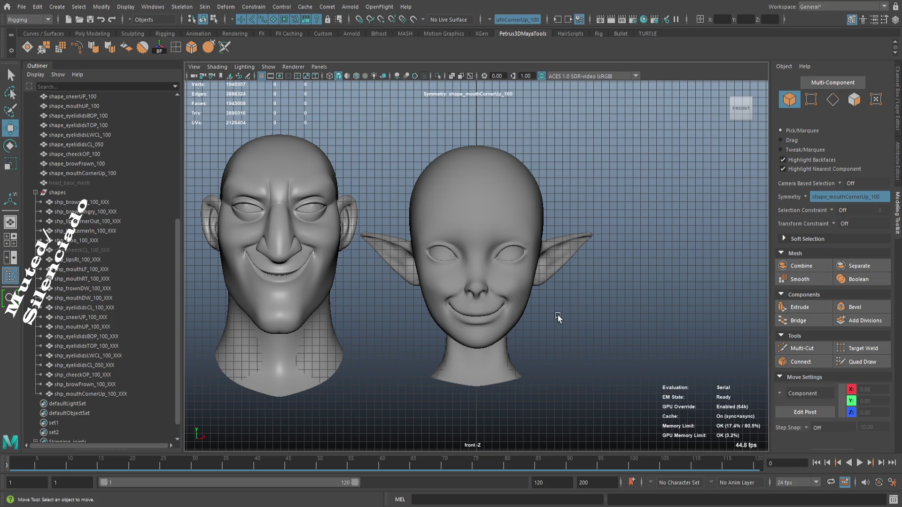
drag(520, 295, 739, 404)
drag(737, 402, 703, 334)
drag(703, 334, 725, 352)
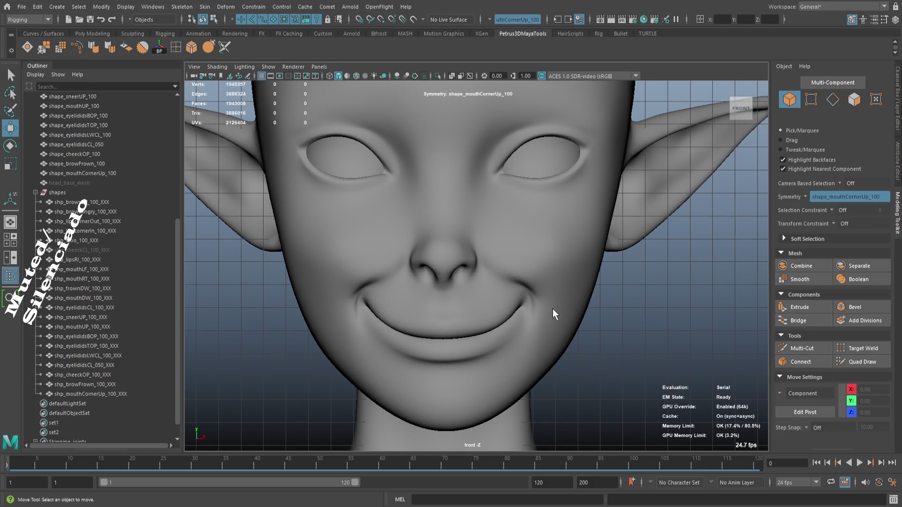
drag(553, 308, 559, 302)
key(space)
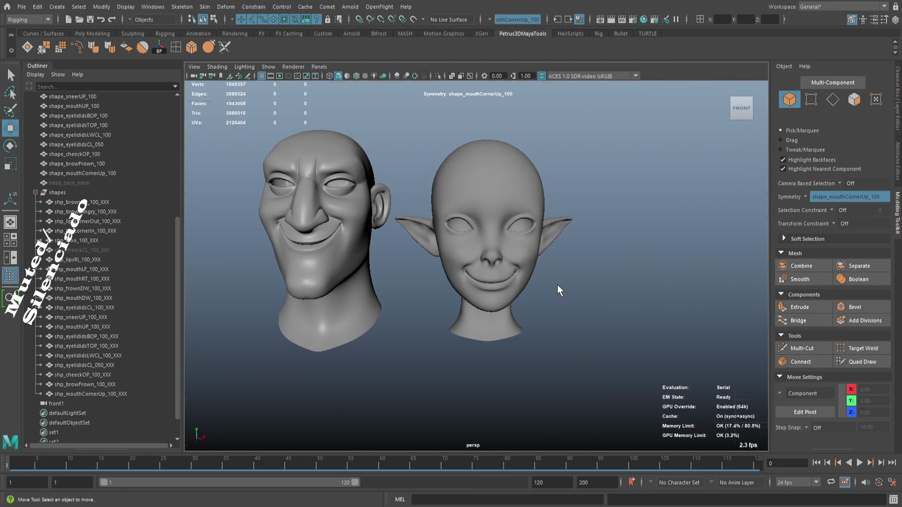
click(86, 404)
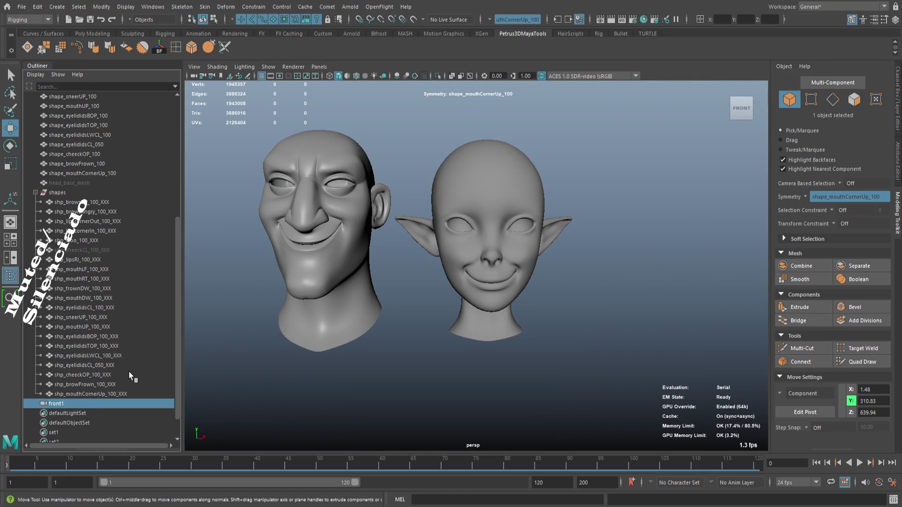
- Delete the stray front1 camera and select the elf smile head to view its channels
key(Delete)
click(486, 235)
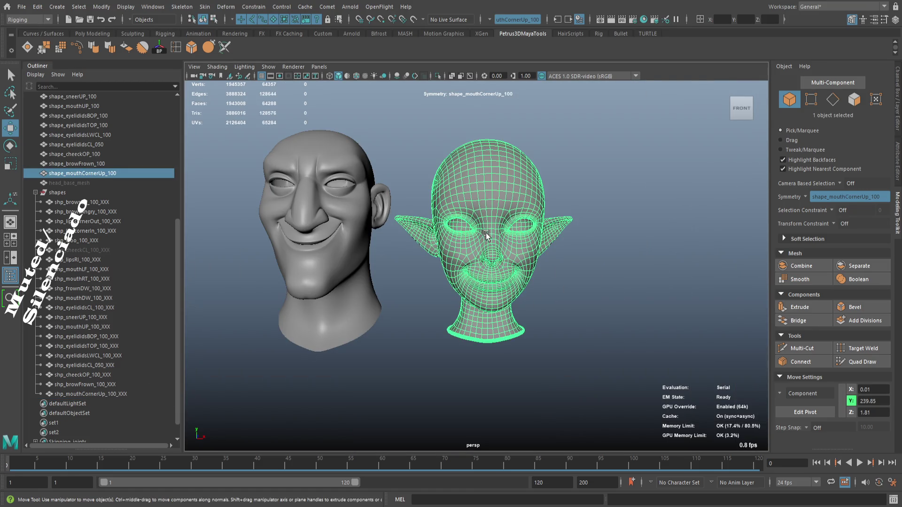
scroll(down, 3)
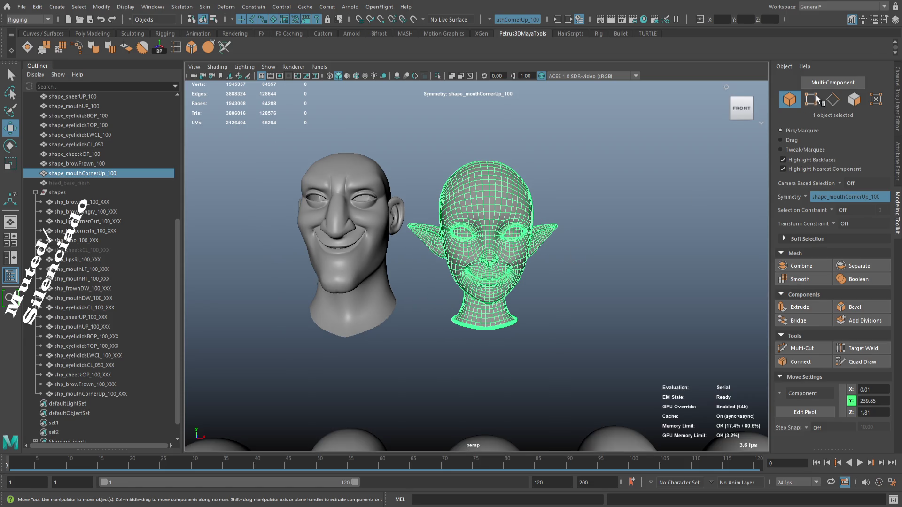
click(898, 76)
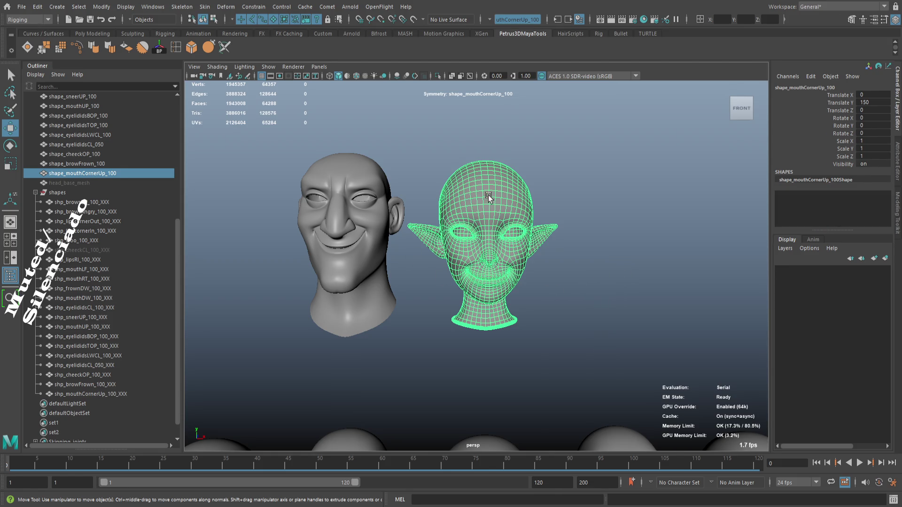
- Add shape_mouthCornerUp_100 as a blend shape on the rigged Cabeza_geo head, creating blendShape10
scroll(up, 3)
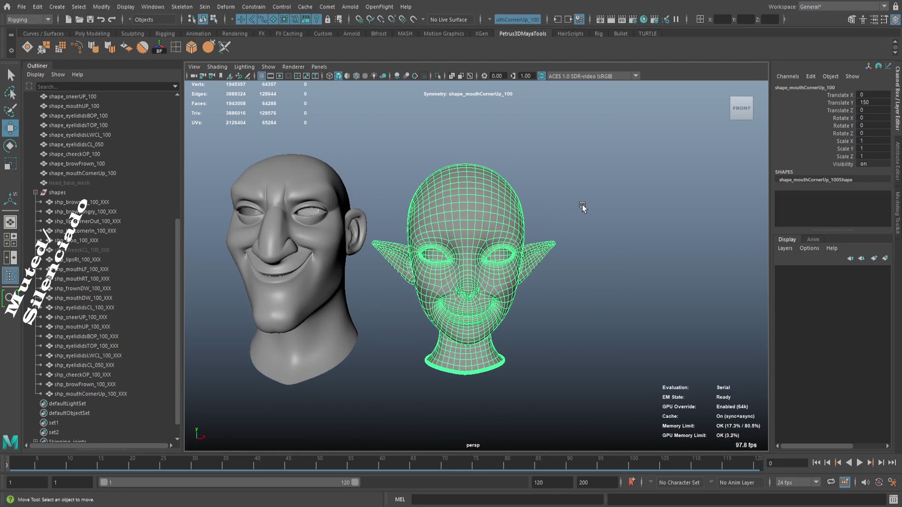
scroll(down, 3)
scroll(down, 3)
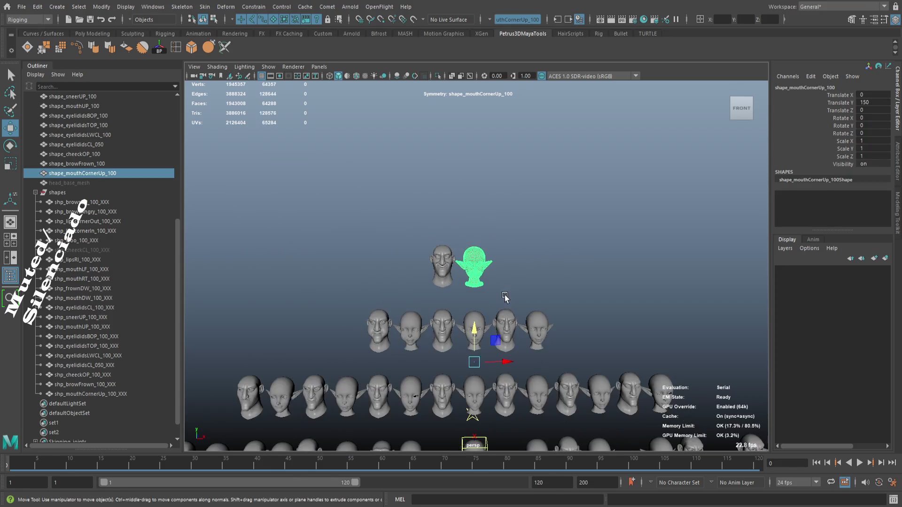
drag(504, 298, 503, 165)
scroll(up, 3)
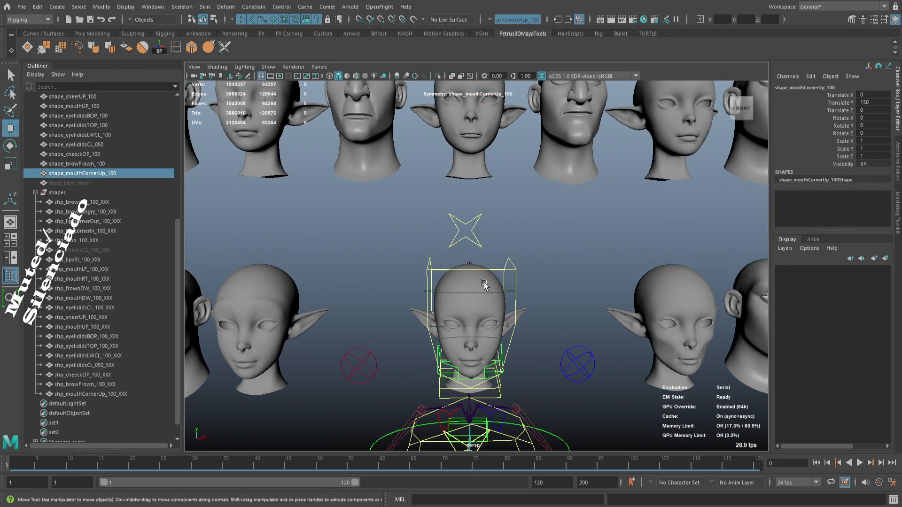
click(484, 285)
click(232, 8)
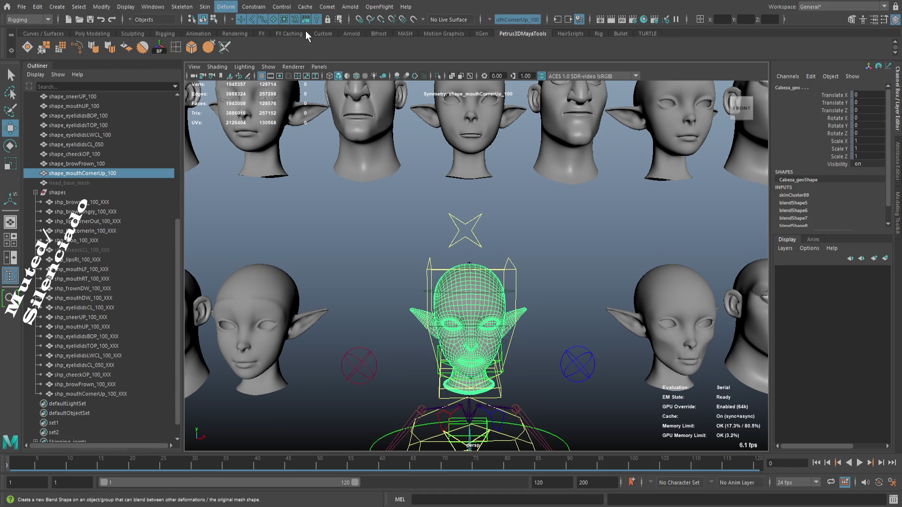
click(304, 30)
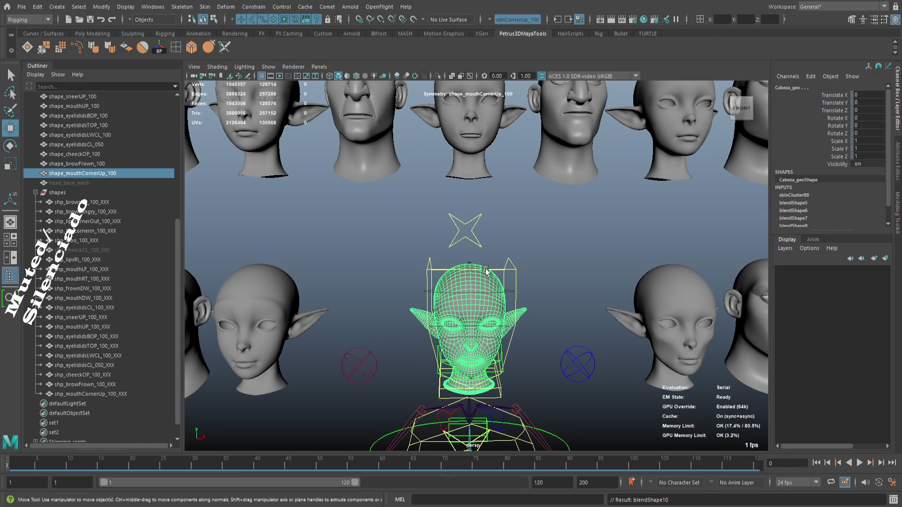
- Isolate Cabeza_geo in the viewport and frame it close up
click(482, 282)
key(ctrl+1)
key(f)
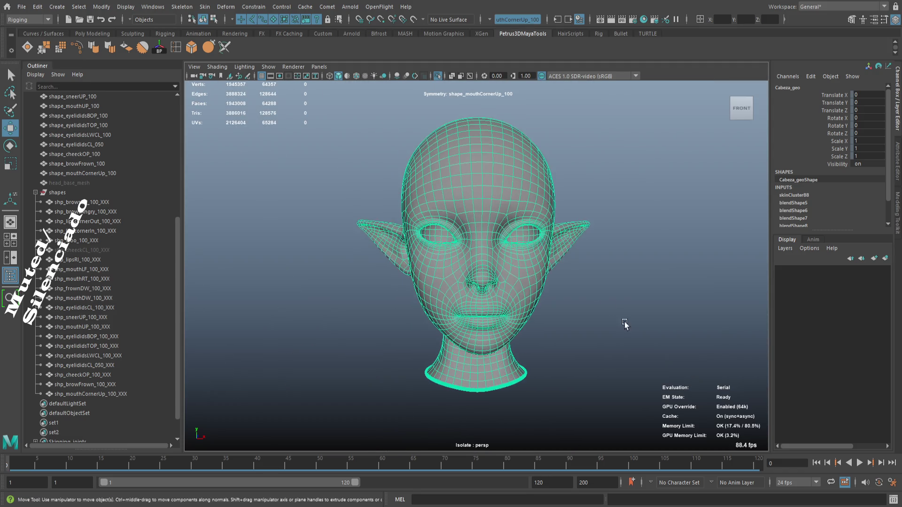
click(591, 173)
drag(508, 190, 553, 203)
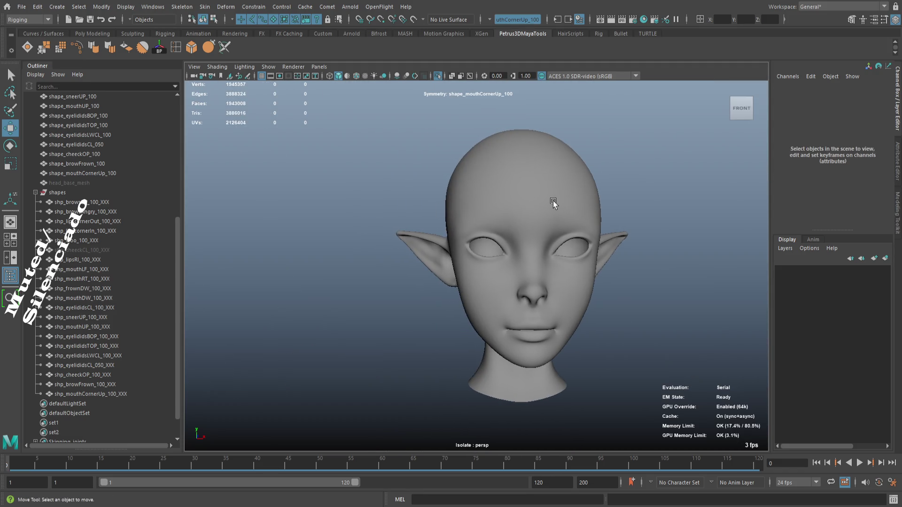
click(557, 197)
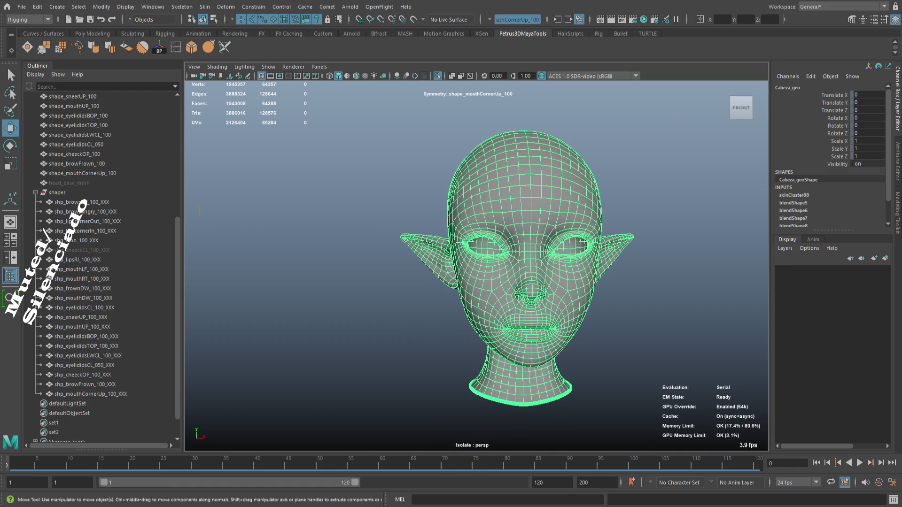
drag(207, 235, 333, 246)
scroll(up, 3)
click(591, 313)
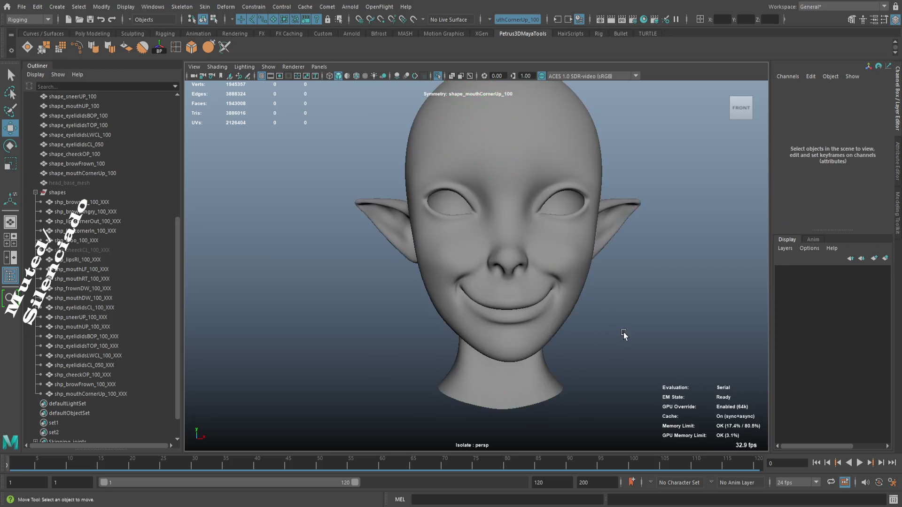
scroll(up, 3)
scroll(up, 3)
drag(272, 240, 294, 247)
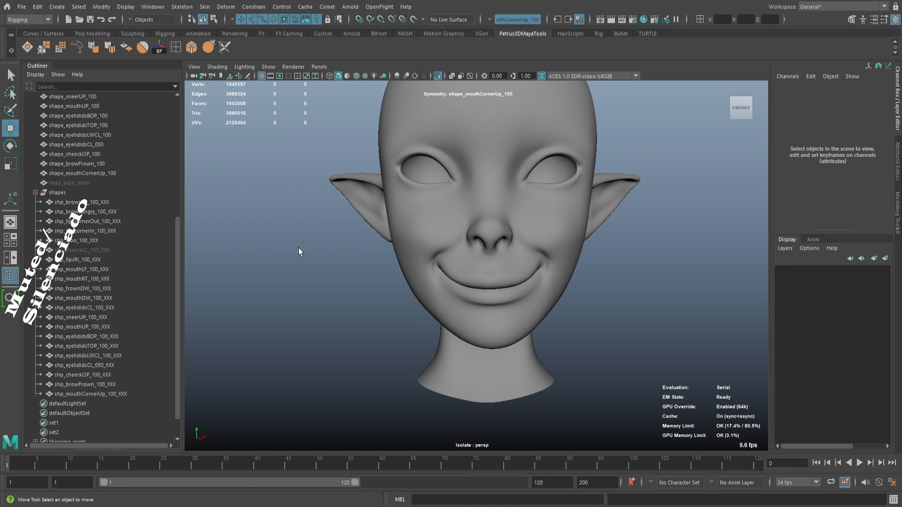
drag(387, 282, 392, 270)
drag(212, 242, 263, 251)
scroll(up, 3)
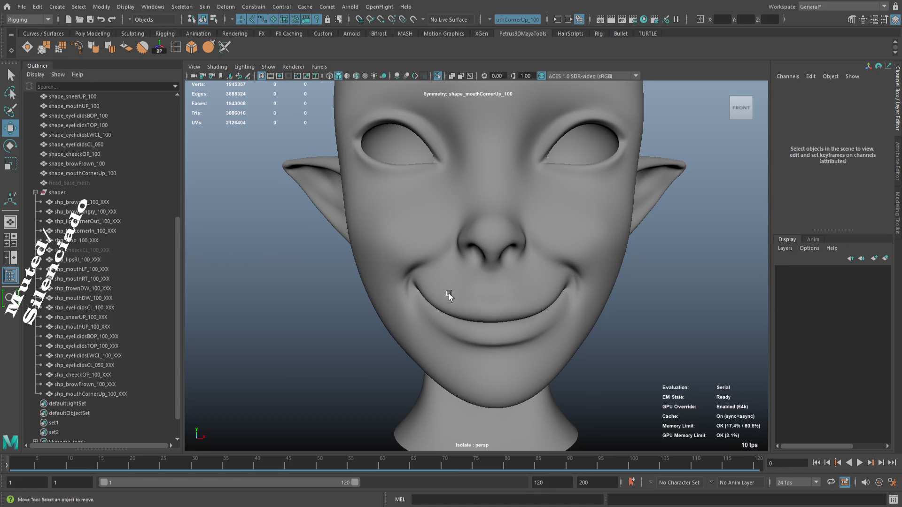
scroll(down, 3)
drag(226, 239, 184, 244)
drag(339, 299, 446, 338)
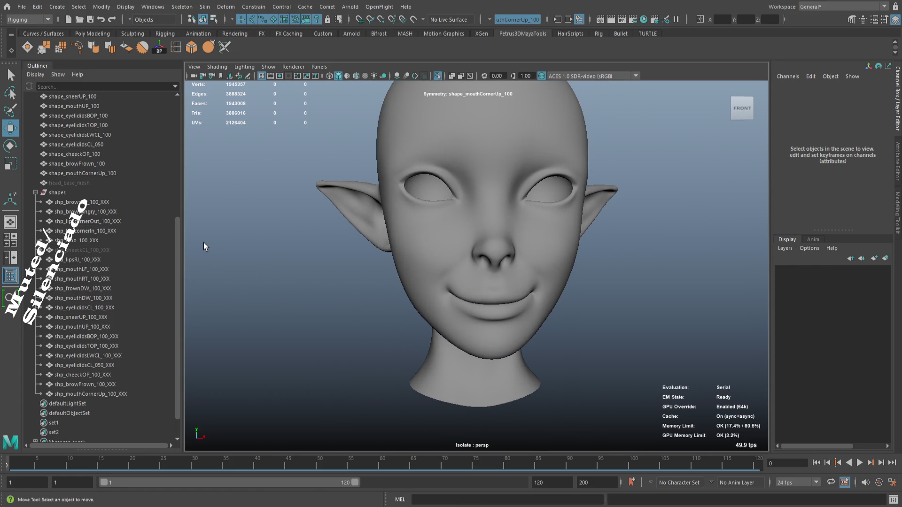
drag(184, 241, 273, 253)
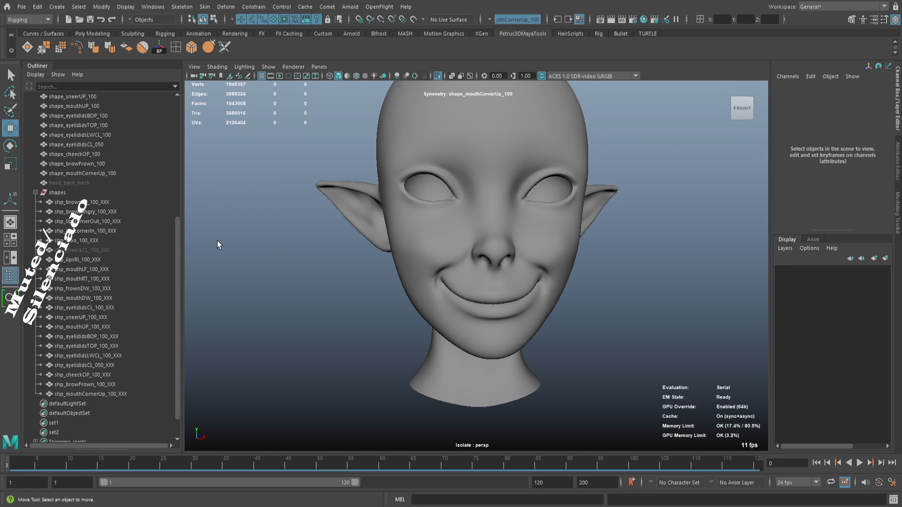
drag(202, 239, 182, 246)
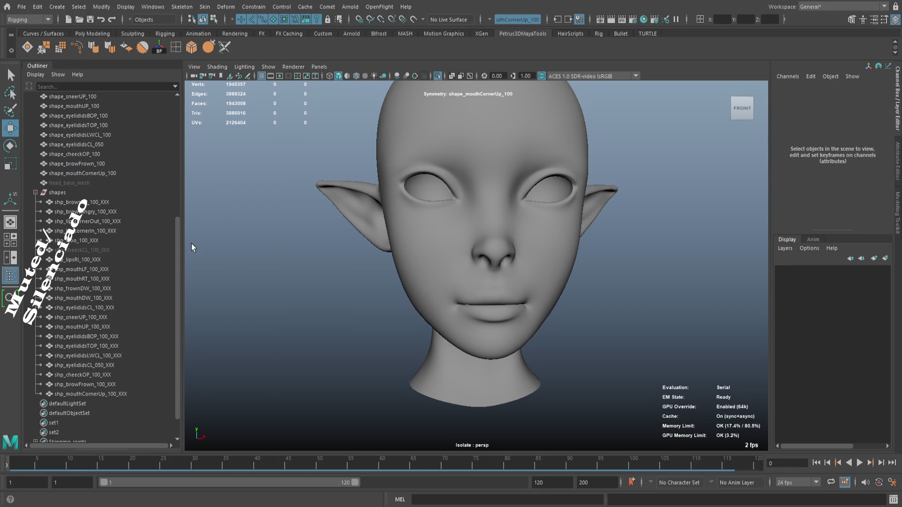
scroll(down, 3)
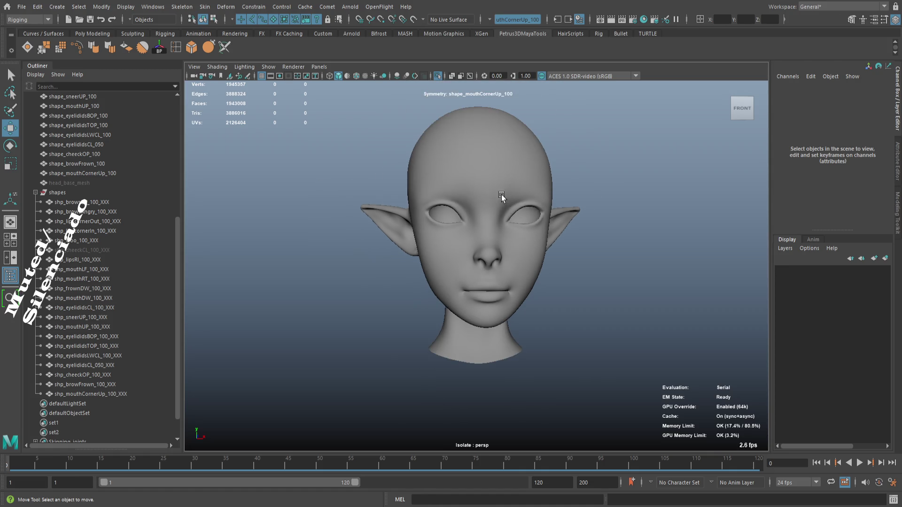
click(534, 216)
- Turn off Isolate Select and zoom out so the rig and all reference heads show
key(ctrl+1)
scroll(down, 3)
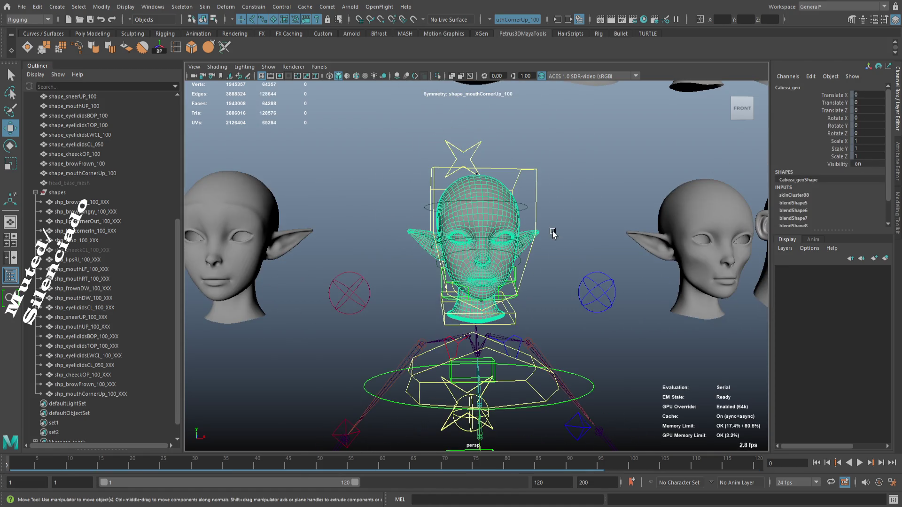
click(594, 226)
scroll(down, 3)
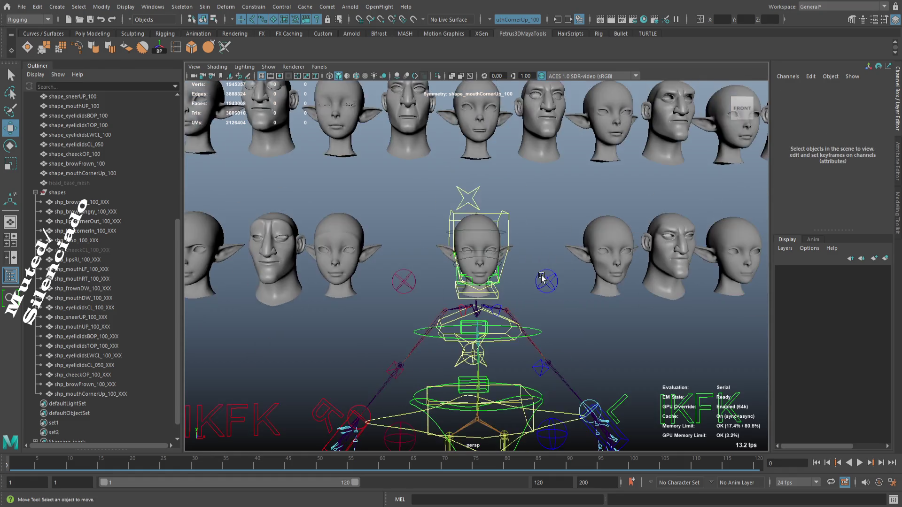
drag(535, 270, 530, 308)
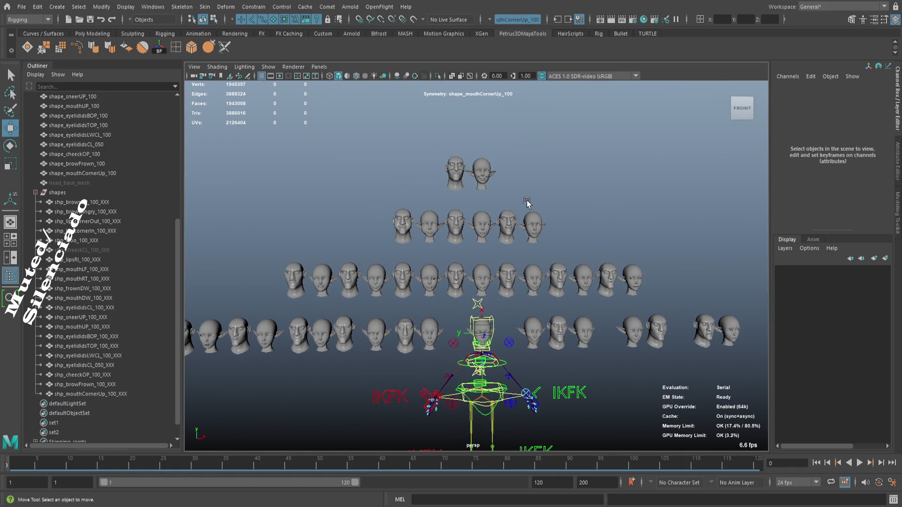
click(483, 174)
click(547, 200)
- Save the scene as incremental version 0005
key(ctrl+s)
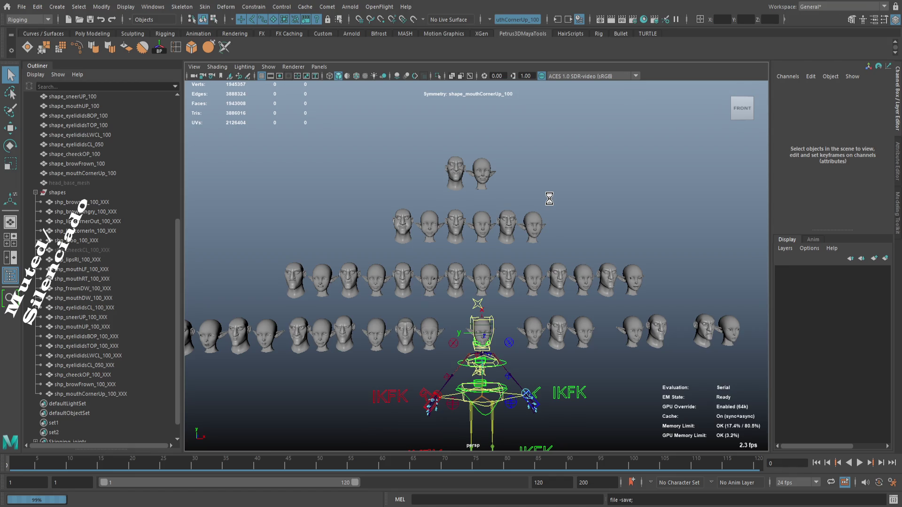
key(w)
drag(569, 119, 545, 168)
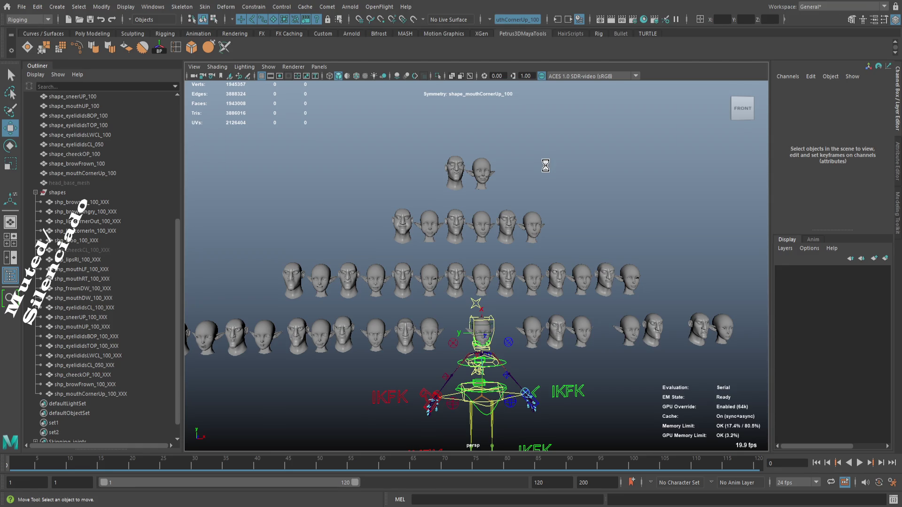
key(ctrl+alt+s)
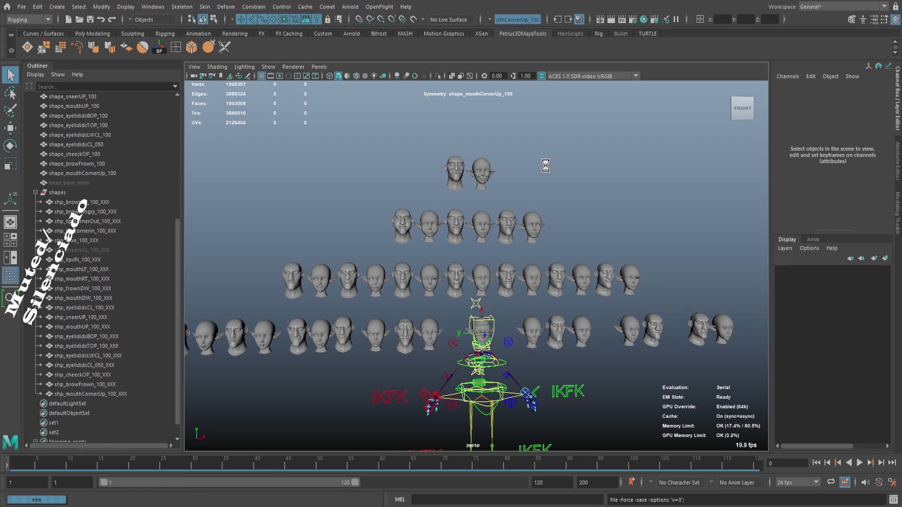
key(w)
key(q)
key(ctrl+s)
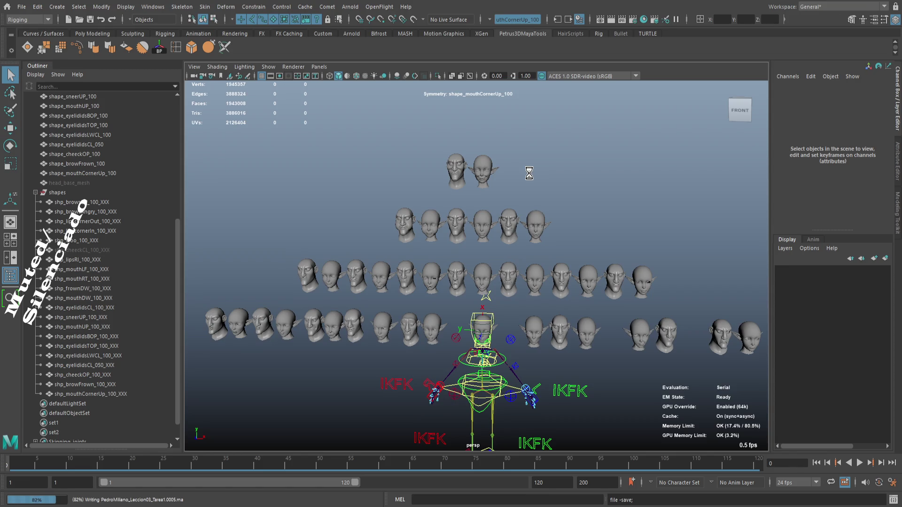
key(w)
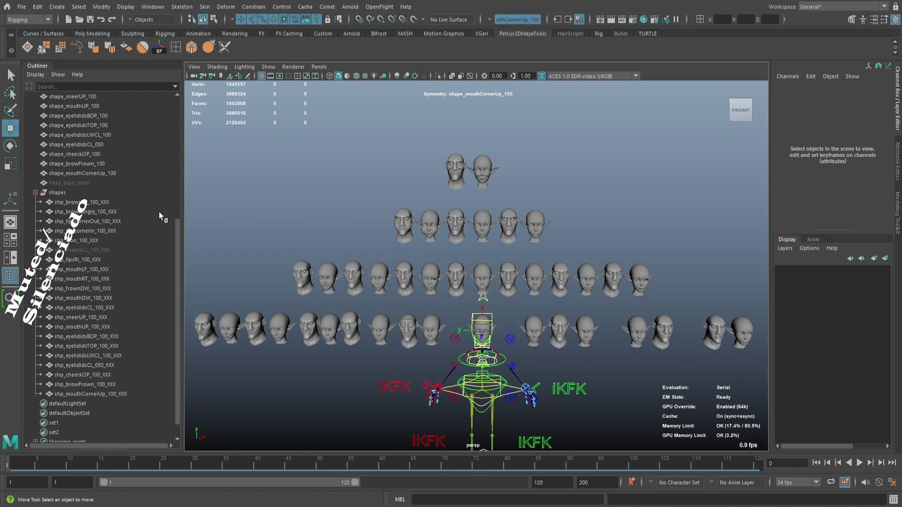
- Collapse the shapes group in the Outliner and hide it
click(35, 192)
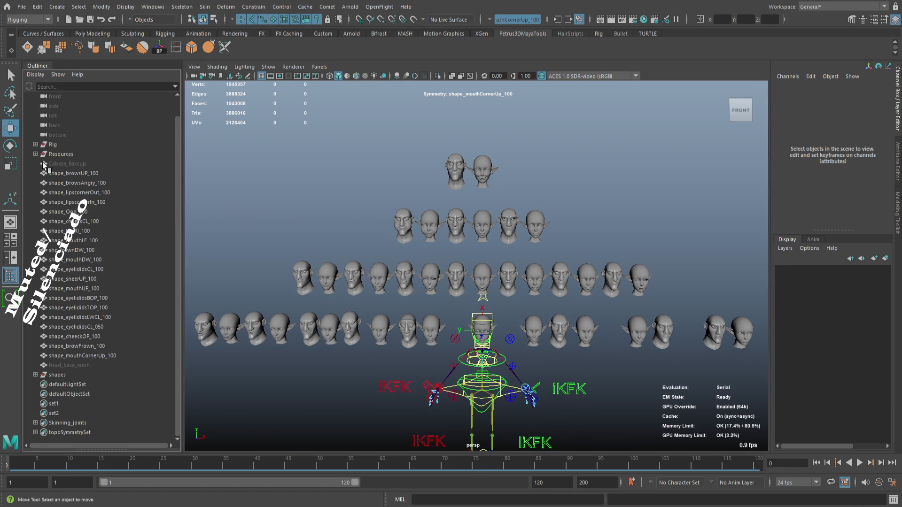
click(73, 375)
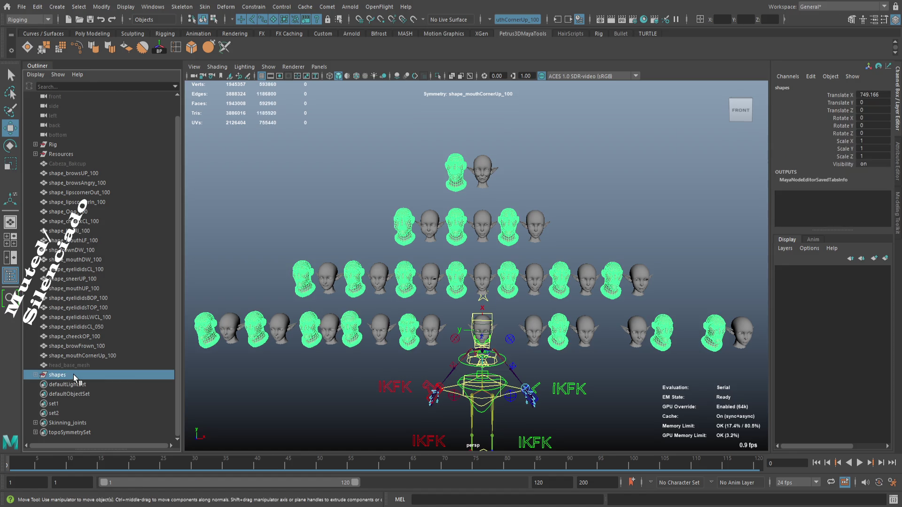
key(ctrl+h)
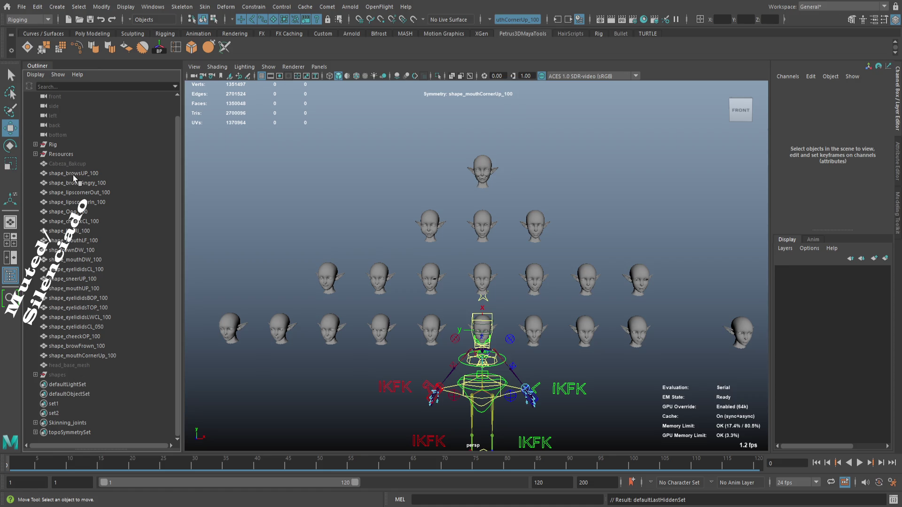
- Group shape_browsUP_100 through shape_mouthCornerUp_100 and begin renaming the group 'Blend'
click(73, 175)
click(113, 356)
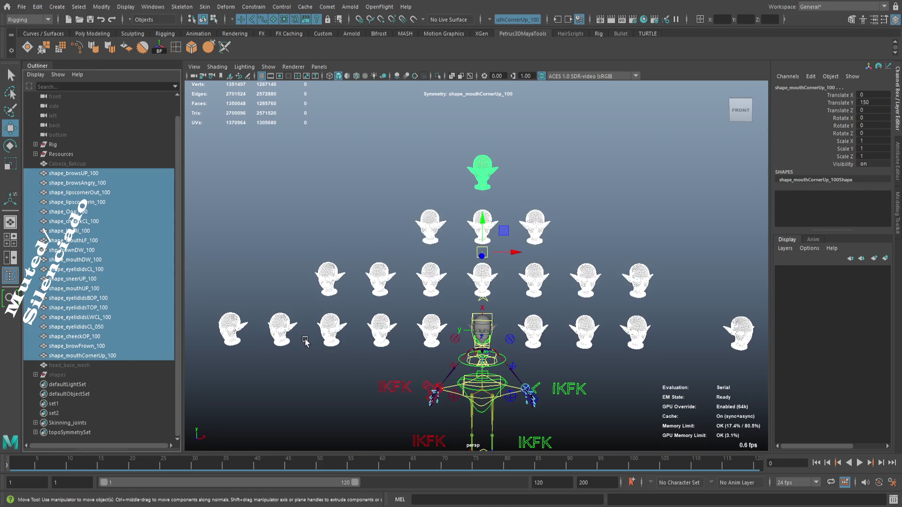
key(ctrl+g)
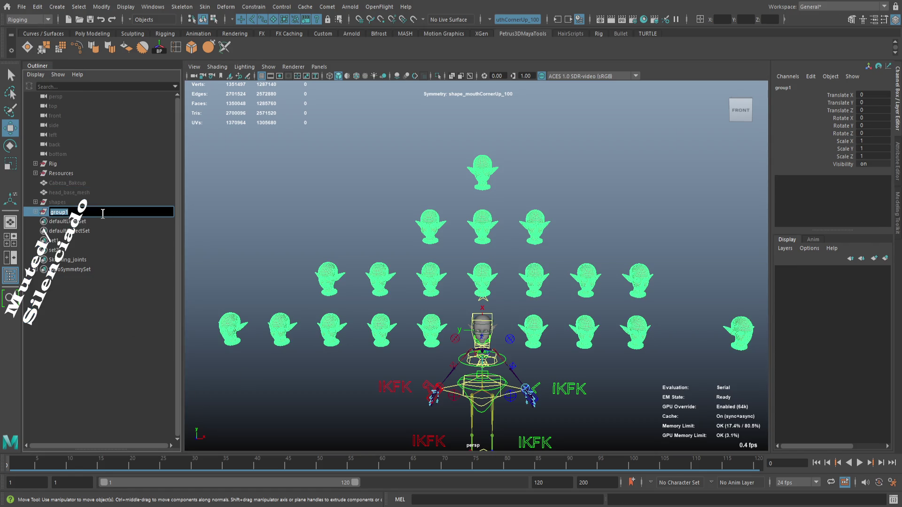
text(Blend)
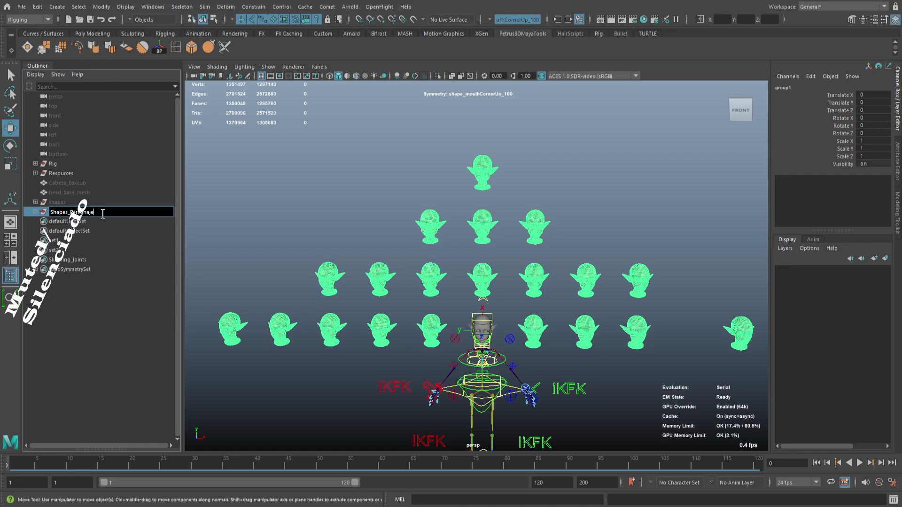
- Confirm the group name Shapes_Personaje and select the group in the Outliner
key(Return)
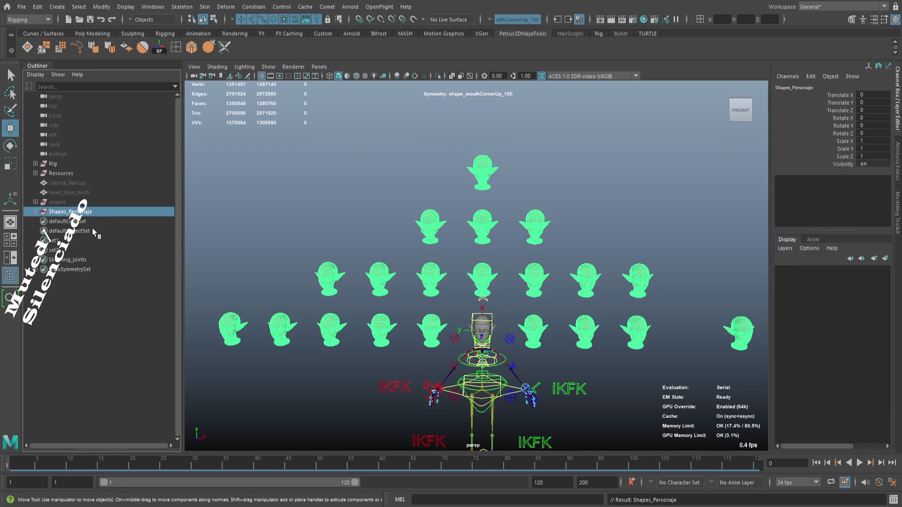
click(95, 222)
click(96, 215)
- Frame the shape heads and rig, then line up a straight front view of the grid
key(f)
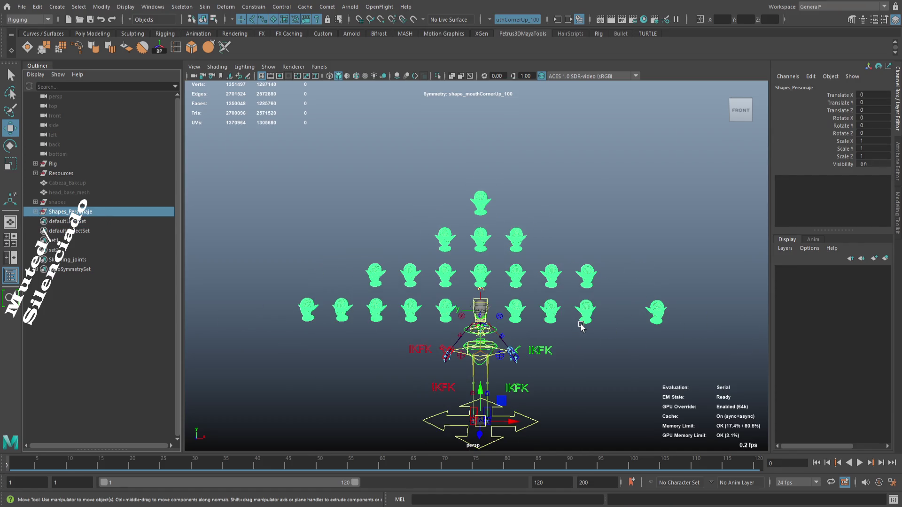
drag(582, 327, 537, 226)
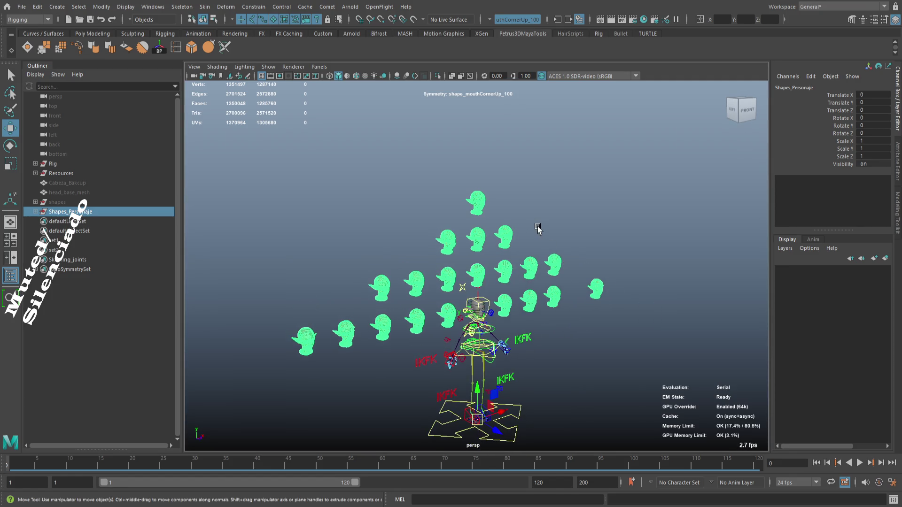
click(538, 226)
scroll(up, 3)
drag(554, 312, 511, 305)
scroll(down, 3)
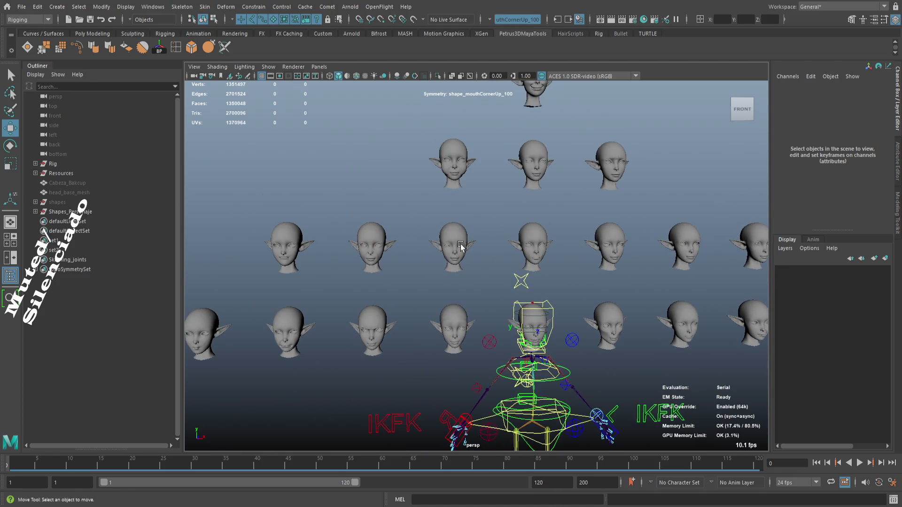
click(460, 242)
scroll(up, 3)
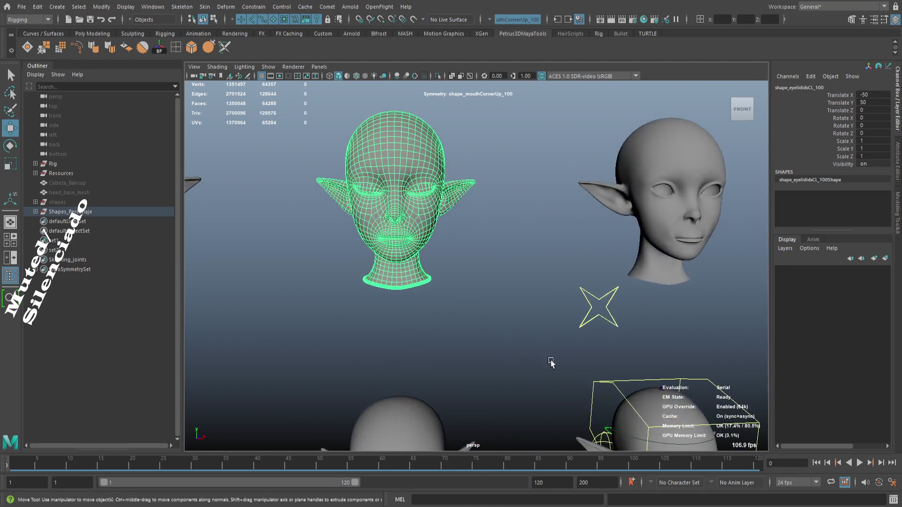
click(484, 248)
scroll(down, 3)
scroll(up, 3)
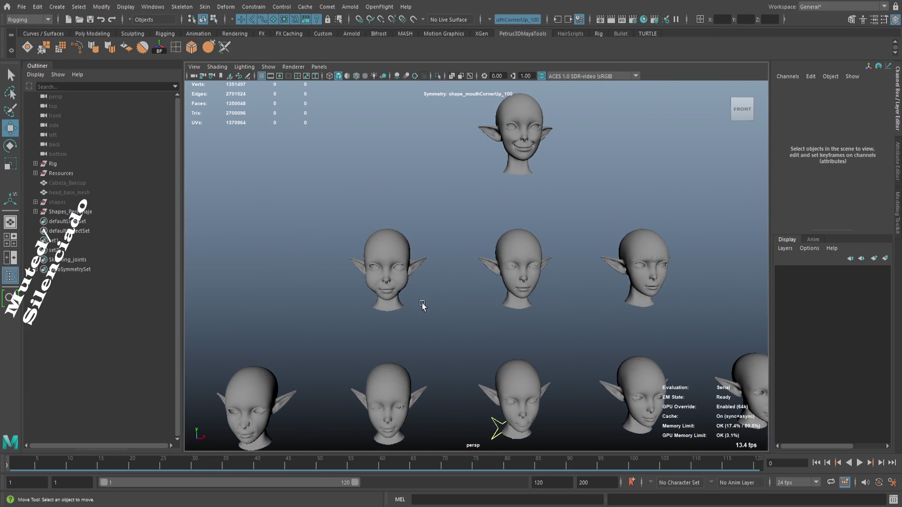
scroll(up, 3)
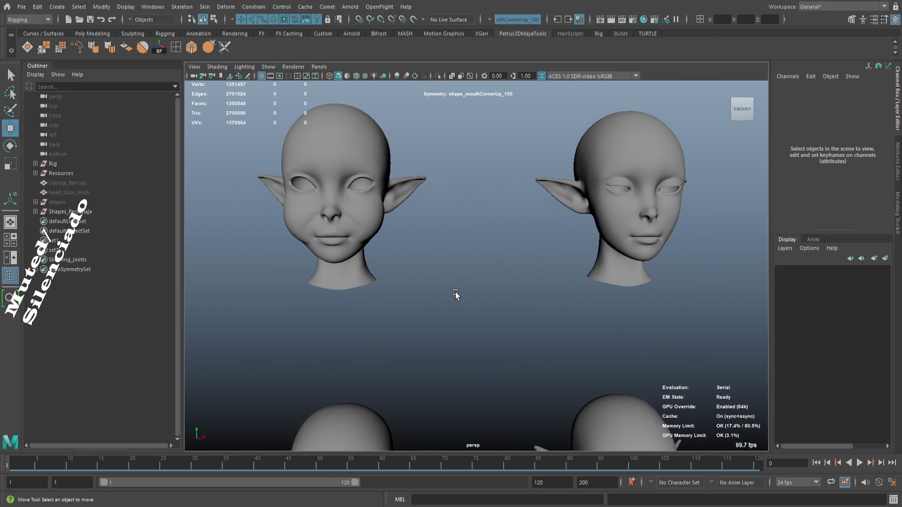
scroll(down, 3)
scroll(down, 3)
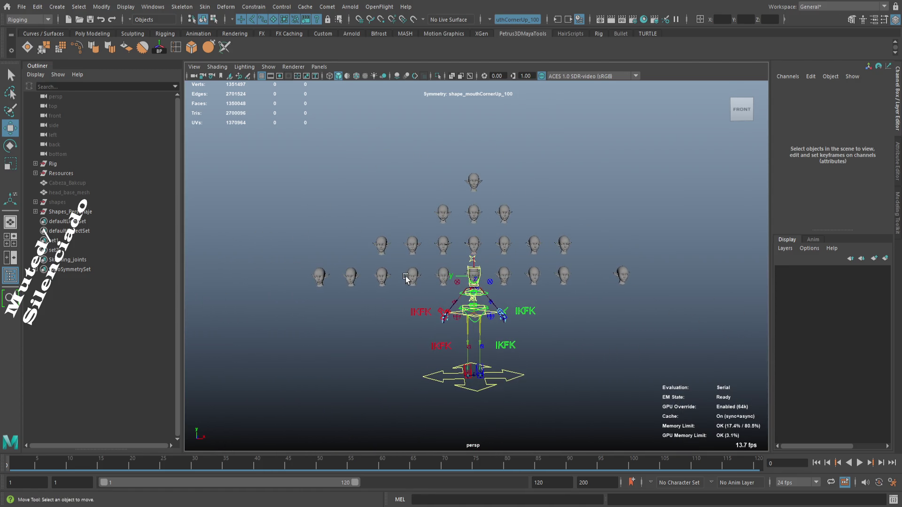
scroll(up, 3)
scroll(up, 3)
scroll(down, 3)
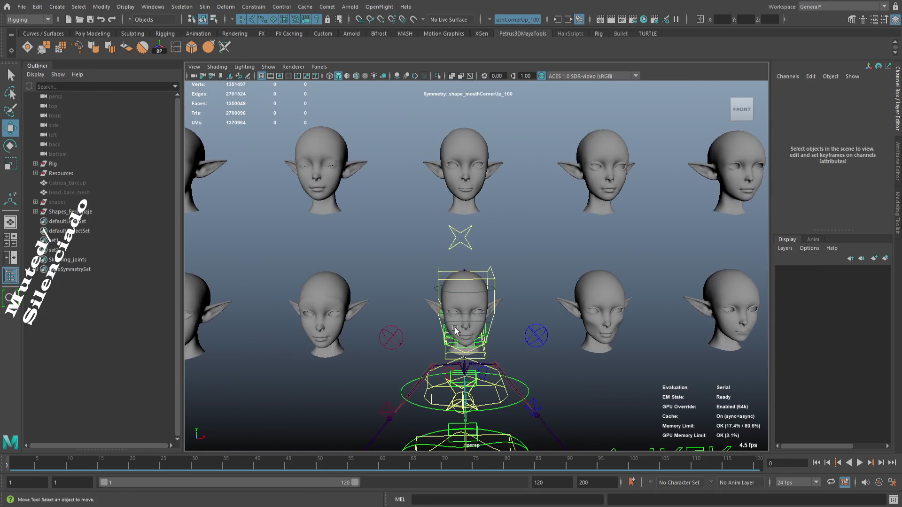
scroll(down, 3)
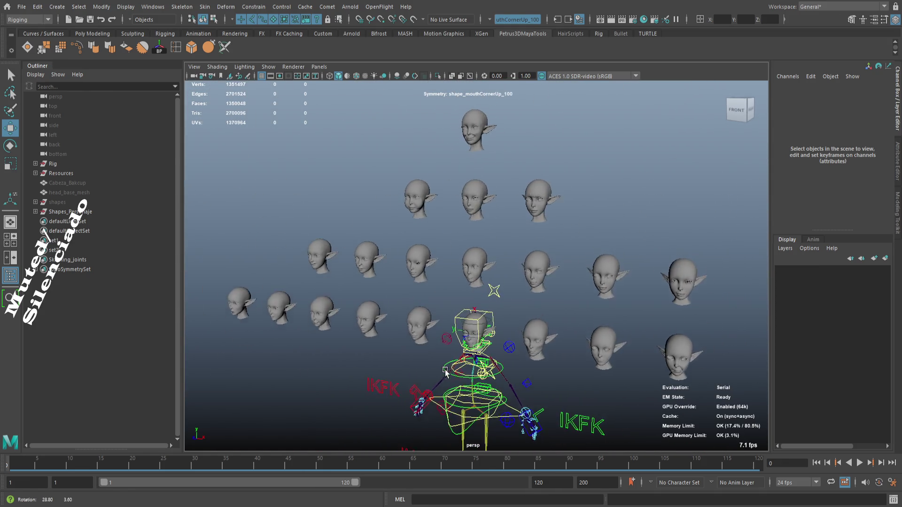
scroll(up, 3)
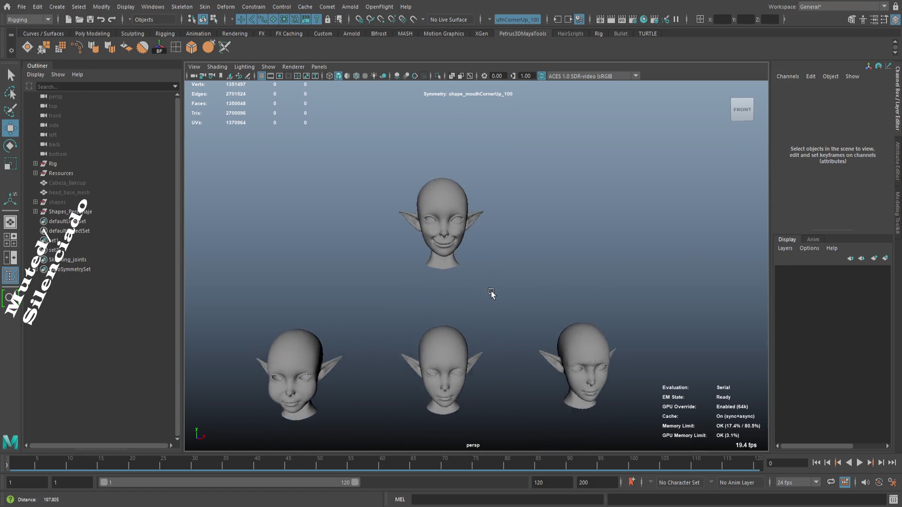
scroll(down, 3)
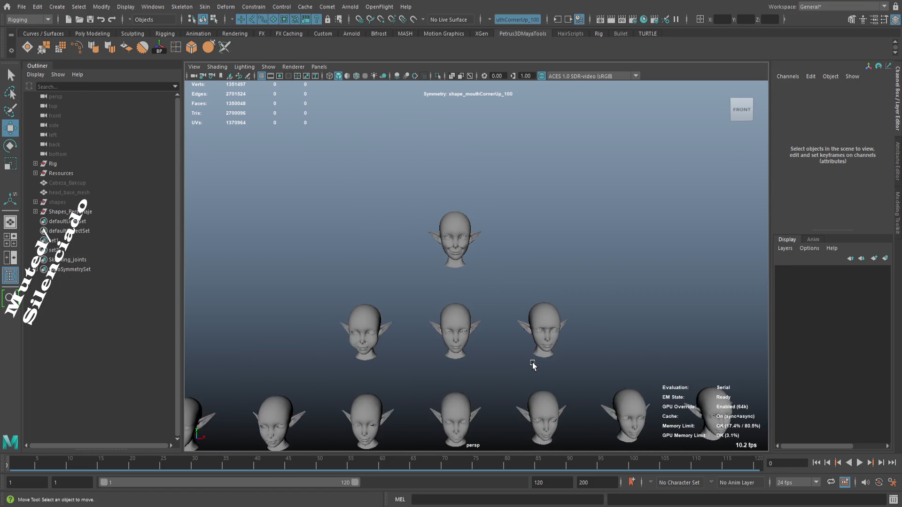
scroll(up, 3)
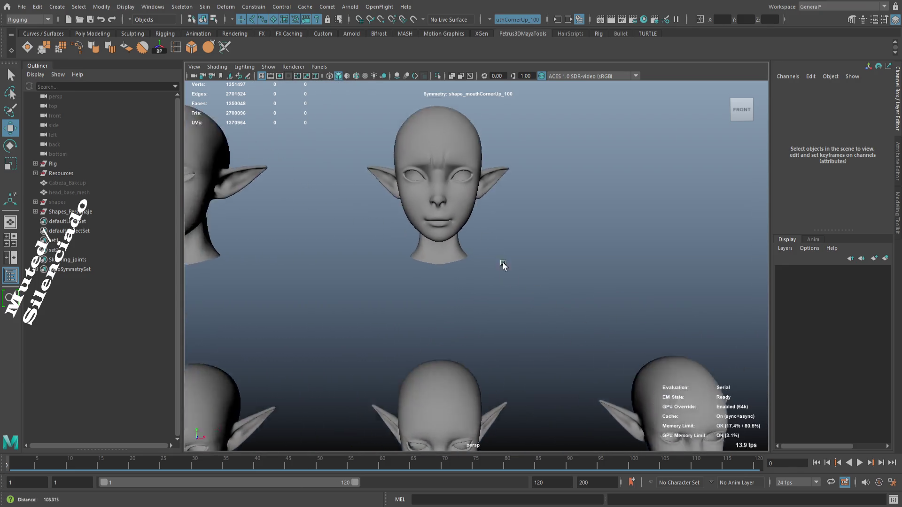
drag(489, 291, 463, 267)
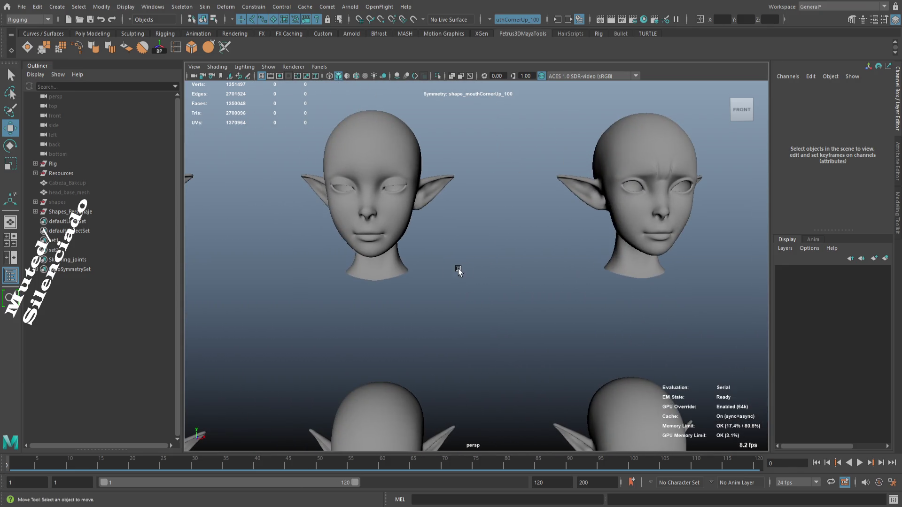
scroll(up, 3)
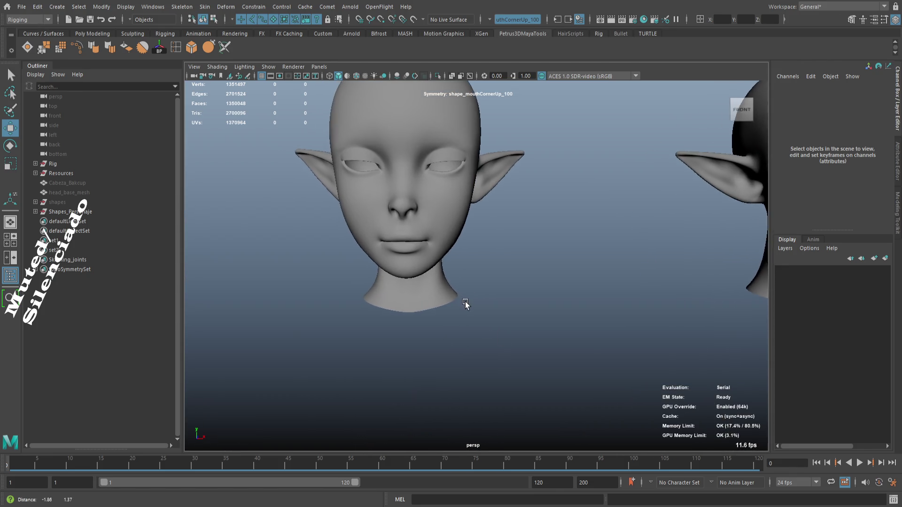
scroll(down, 3)
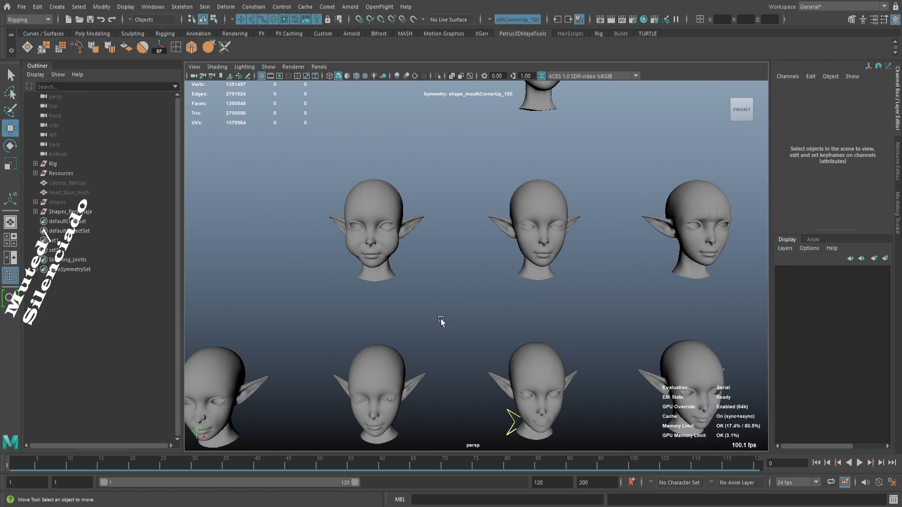
scroll(down, 3)
scroll(up, 3)
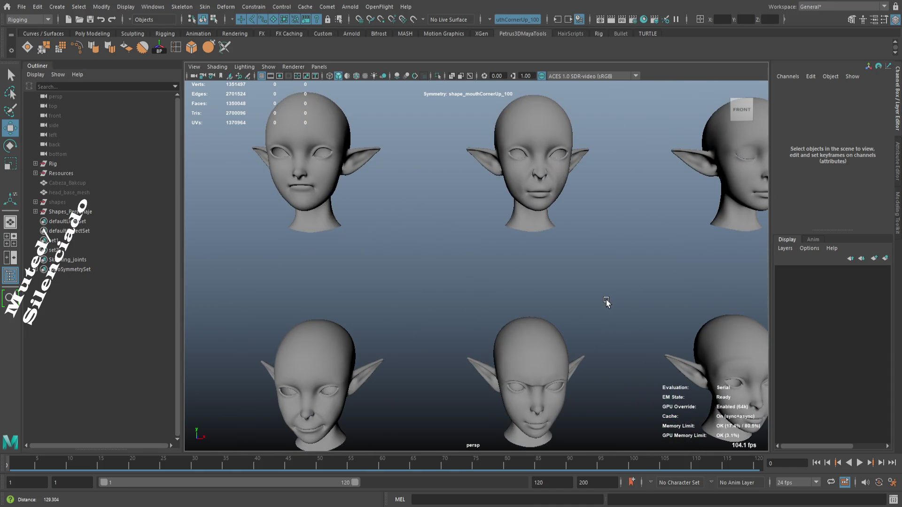
scroll(up, 3)
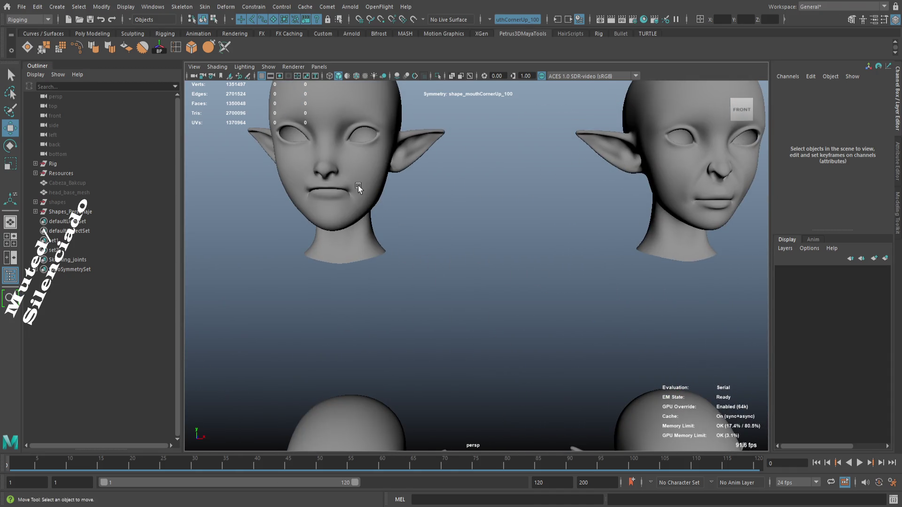
click(358, 188)
click(412, 218)
scroll(down, 3)
drag(468, 254, 431, 247)
scroll(up, 3)
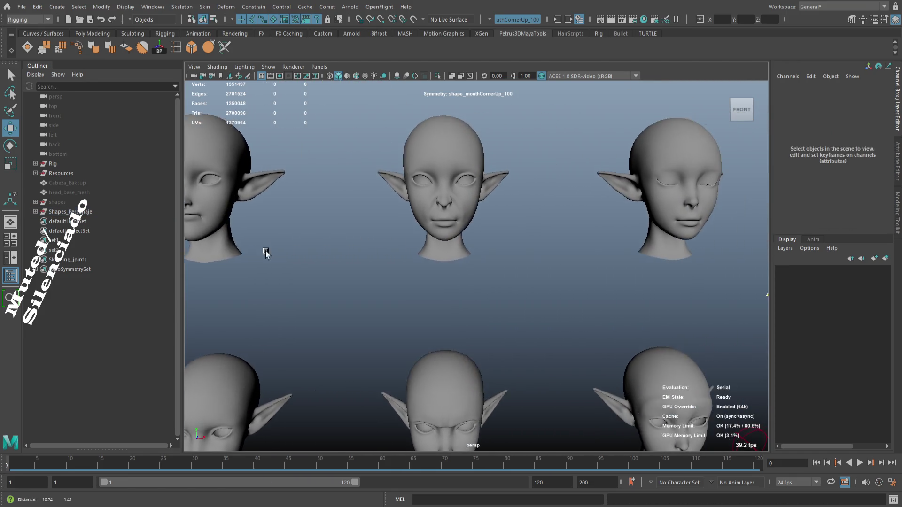
scroll(down, 3)
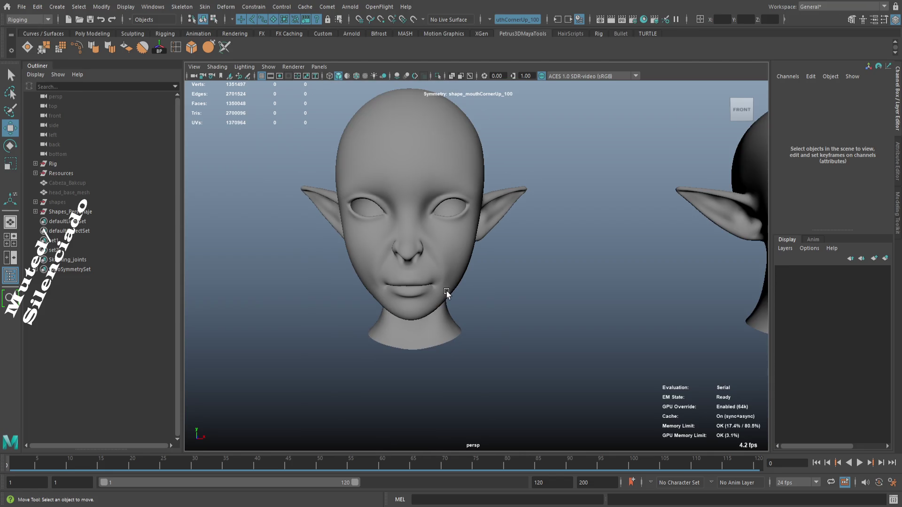
drag(451, 310, 484, 378)
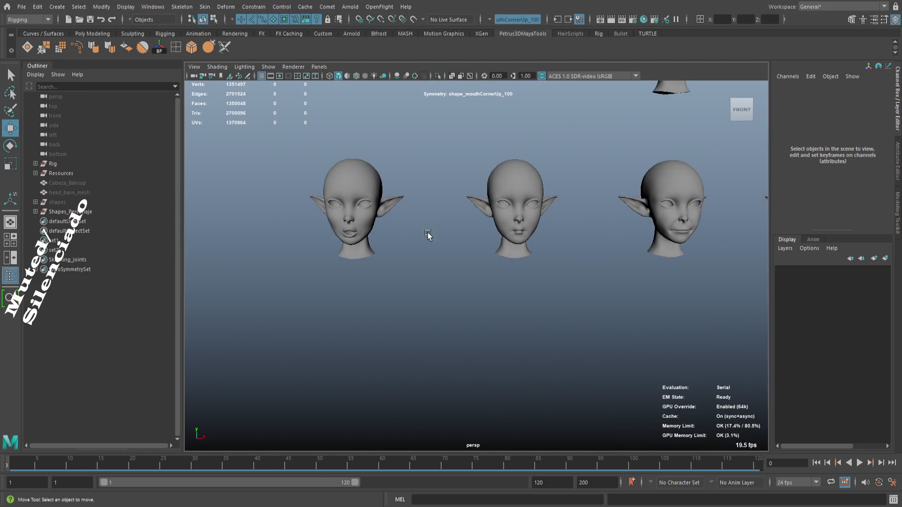
scroll(up, 3)
scroll(up, 3)
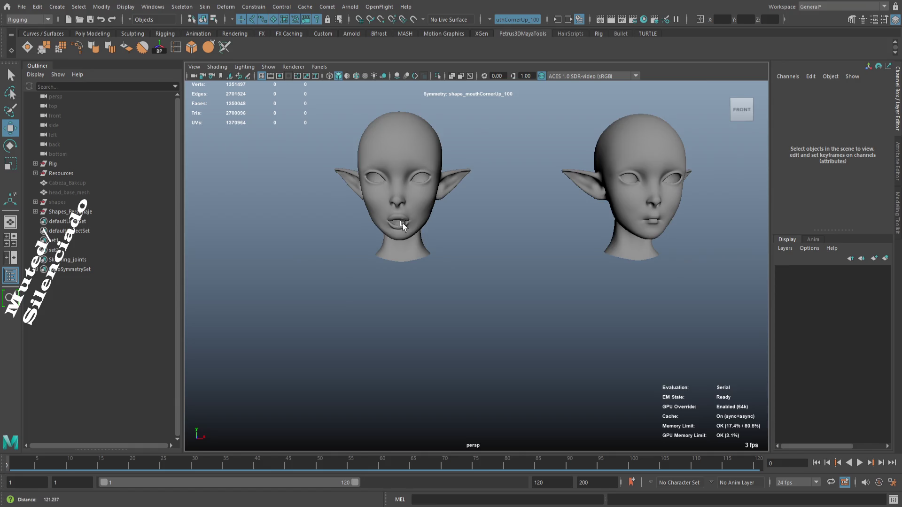
scroll(up, 3)
scroll(down, 3)
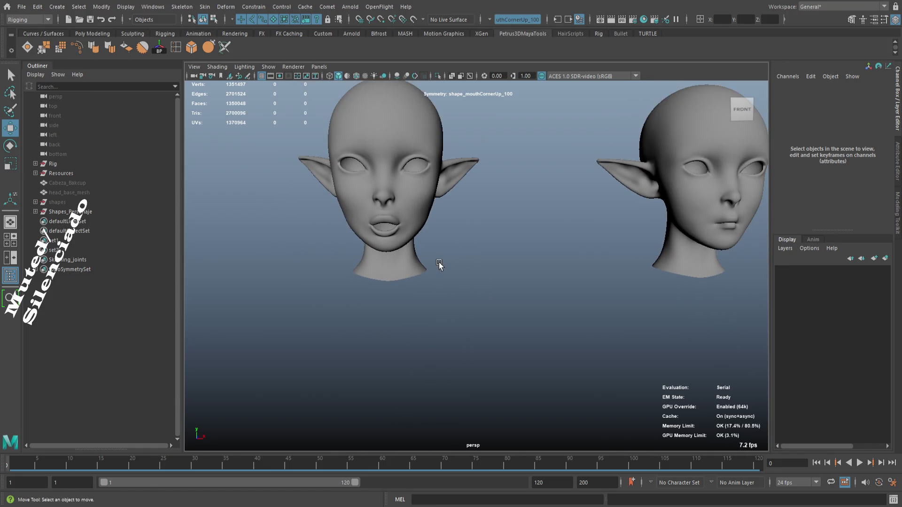
drag(539, 316, 463, 338)
drag(449, 317, 410, 335)
drag(411, 334, 330, 324)
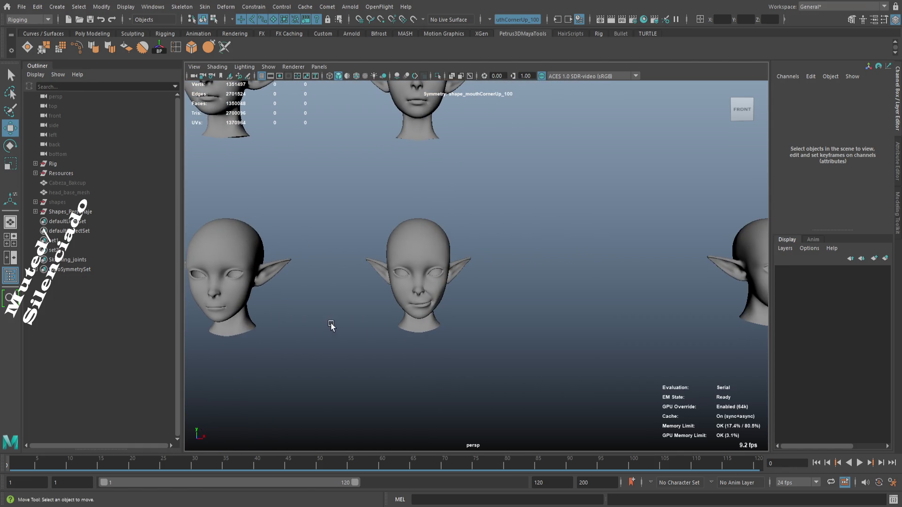
drag(376, 284, 347, 298)
drag(347, 297, 422, 383)
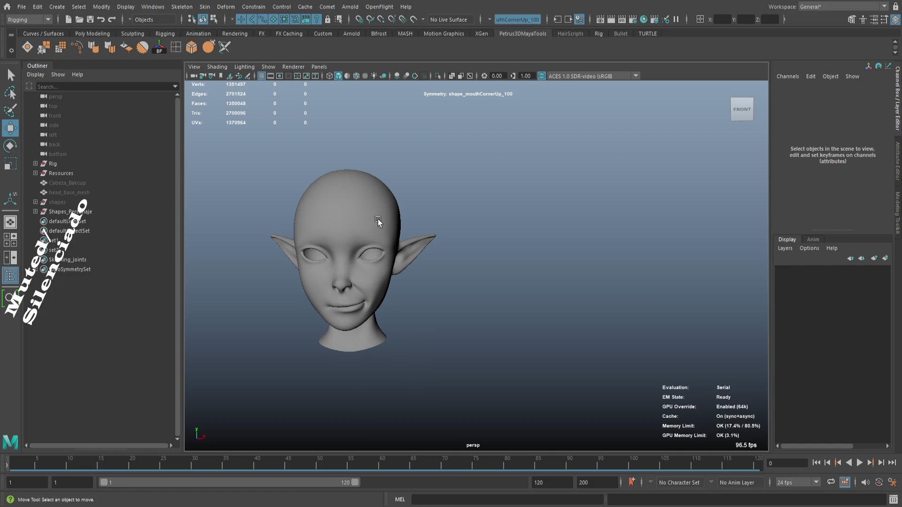
scroll(down, 3)
scroll(up, 3)
click(408, 216)
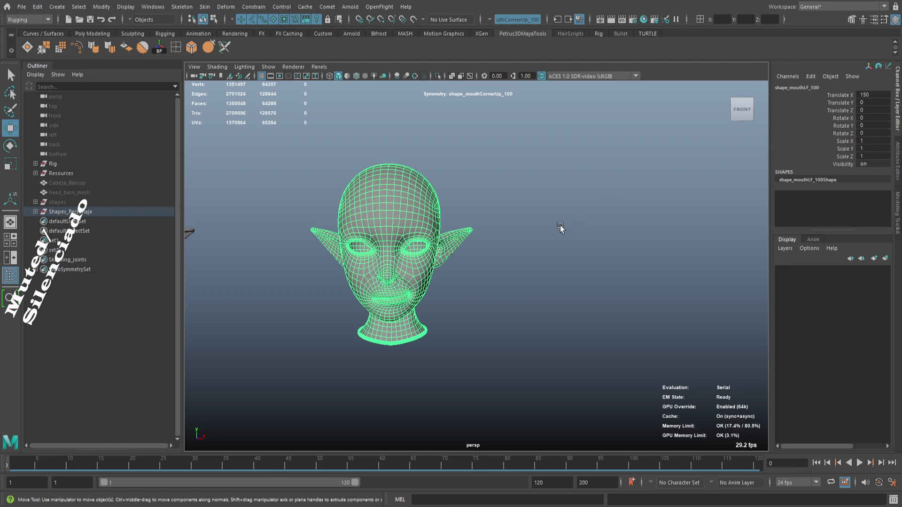
- Select the shape_mouthLF_100 head and frame it in the viewport
key(f)
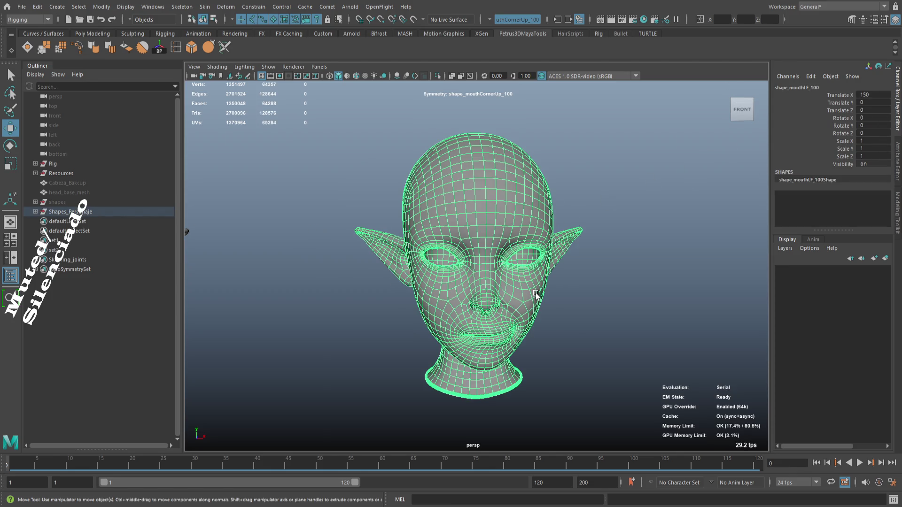
scroll(down, 3)
click(558, 305)
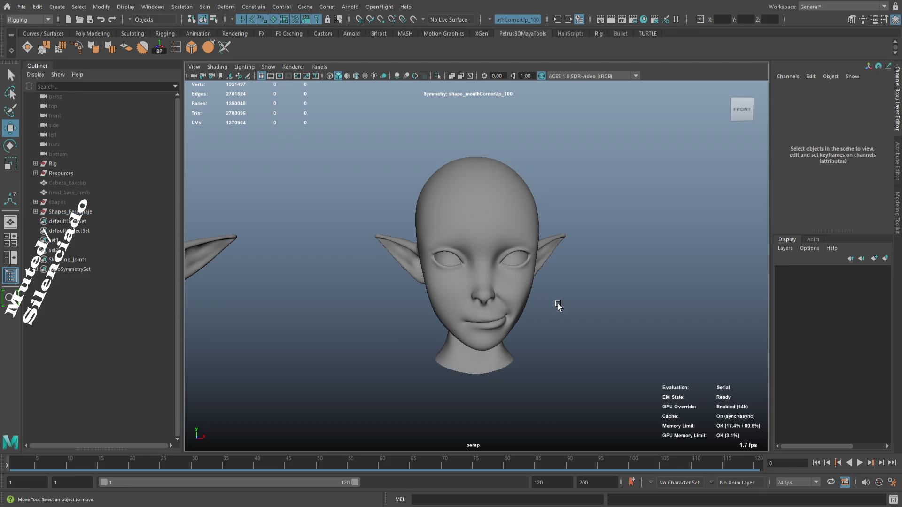
scroll(down, 3)
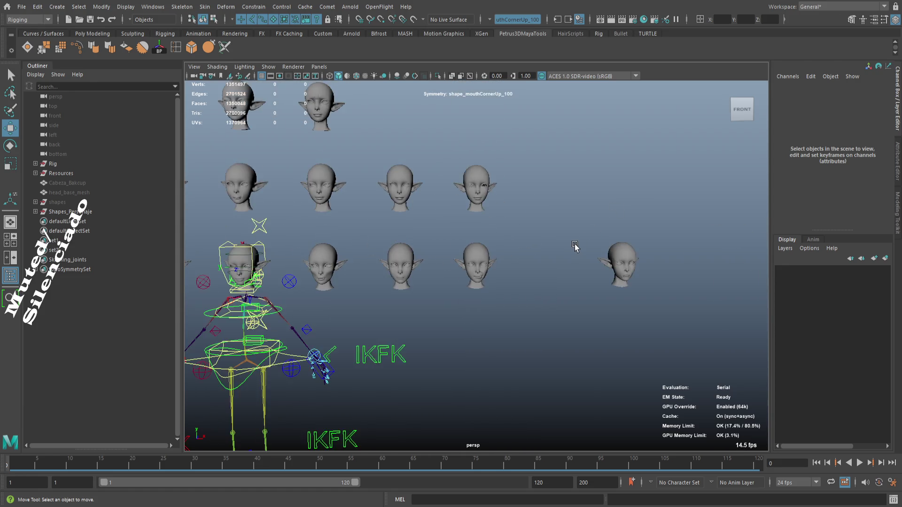
click(558, 267)
key(f)
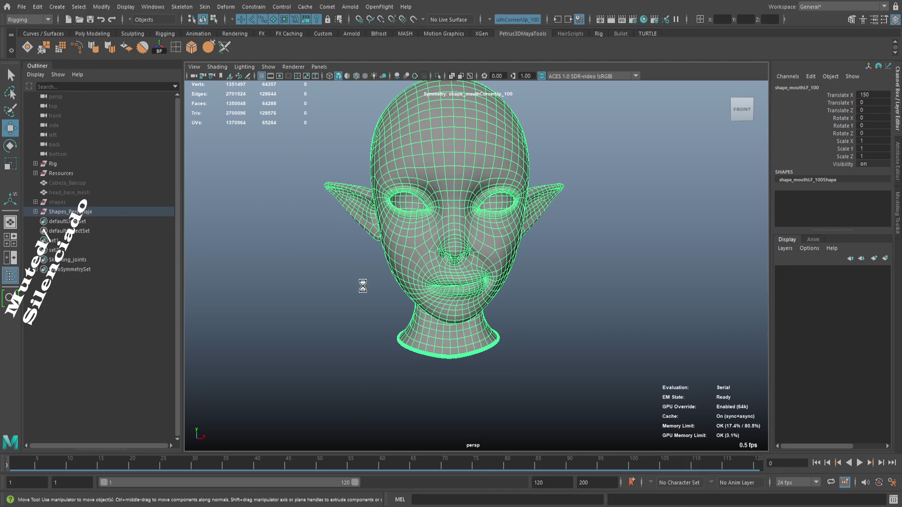
- Create shape_mouthLF_101 as a Duplicate Special copy with negative Scale X
key(ctrl+shift+d)
scroll(down, 3)
scroll(down, 3)
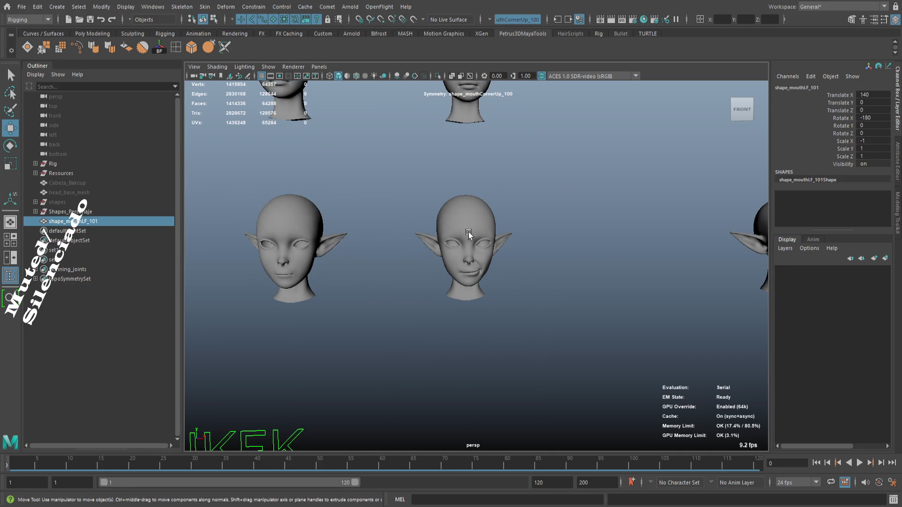
- Select the mirrored head shape_mouthLF_101, frame it and set its Rotate X to 0
click(100, 214)
click(98, 220)
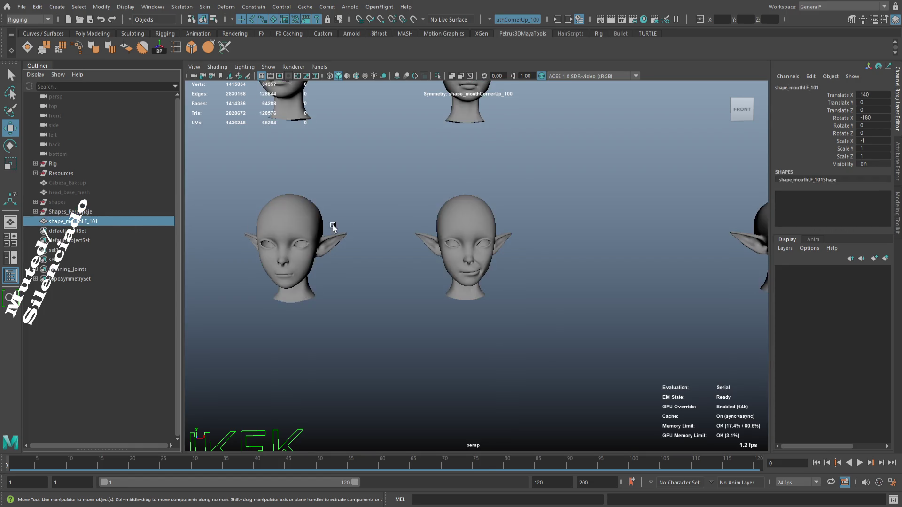
key(f)
drag(428, 228, 479, 208)
scroll(down, 3)
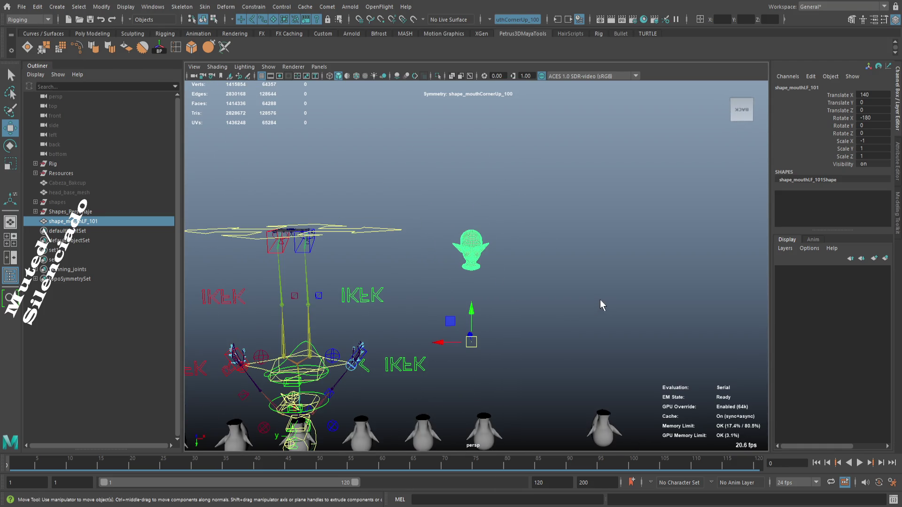
drag(495, 259, 817, 135)
double_click(876, 118)
text(0)
key(Return)
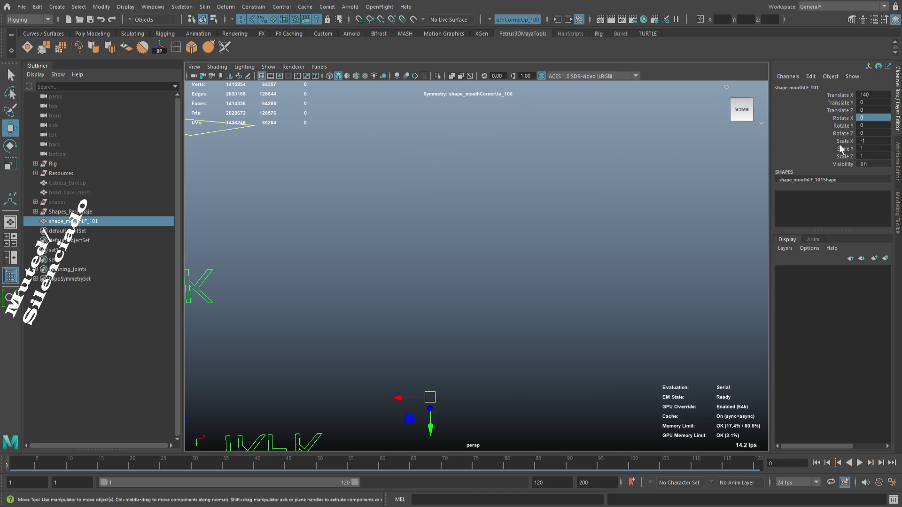
key(f)
- Try setting the mirrored head's scale values and Translate X to 0
drag(509, 268, 603, 223)
scroll(up, 3)
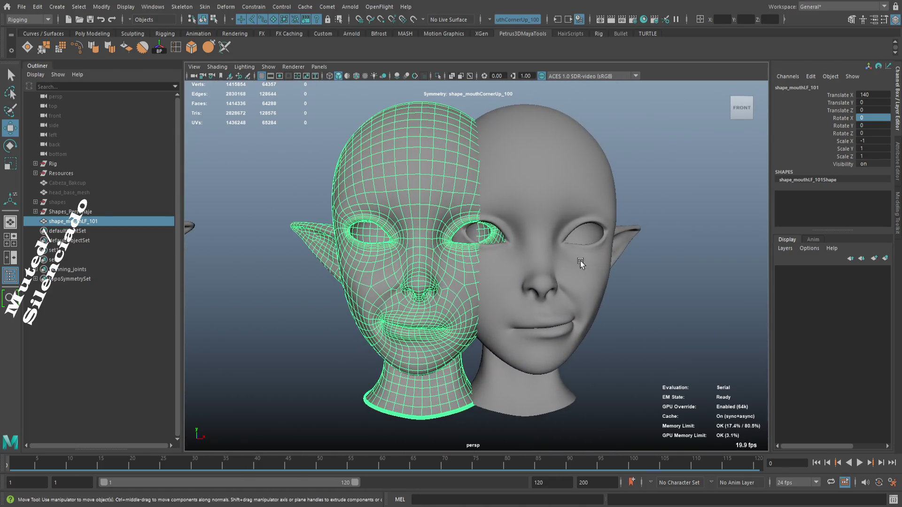
drag(873, 141, 871, 156)
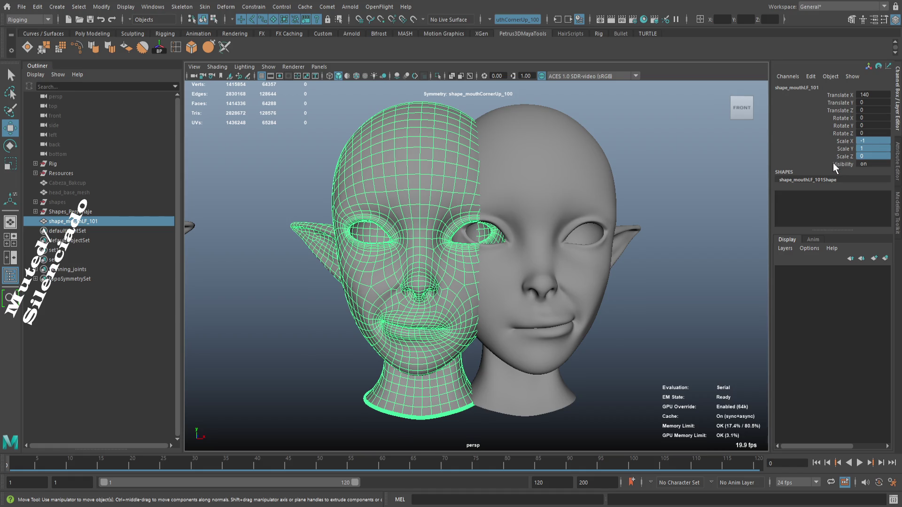
text(0)
key(Return)
key(f)
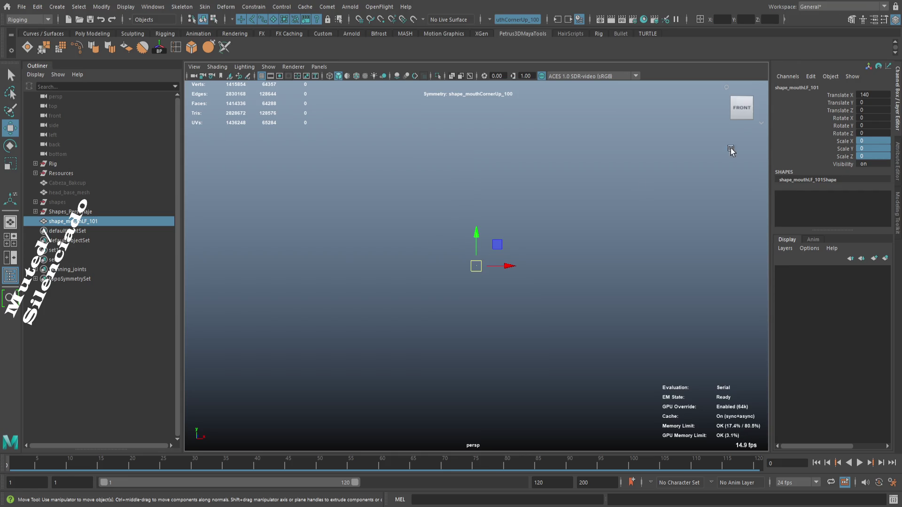
click(882, 95)
text(0)
key(Return)
drag(688, 227, 545, 258)
drag(542, 262, 555, 280)
- Undo the stray scale and translate edits and re-create the mirrored duplicate shape_mouthLF_101
key(ctrl+1)
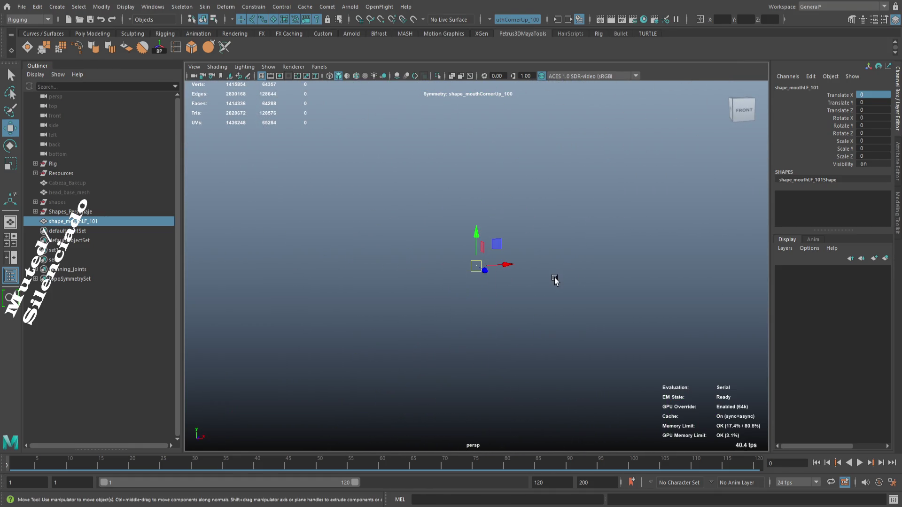
key(ctrl+d)
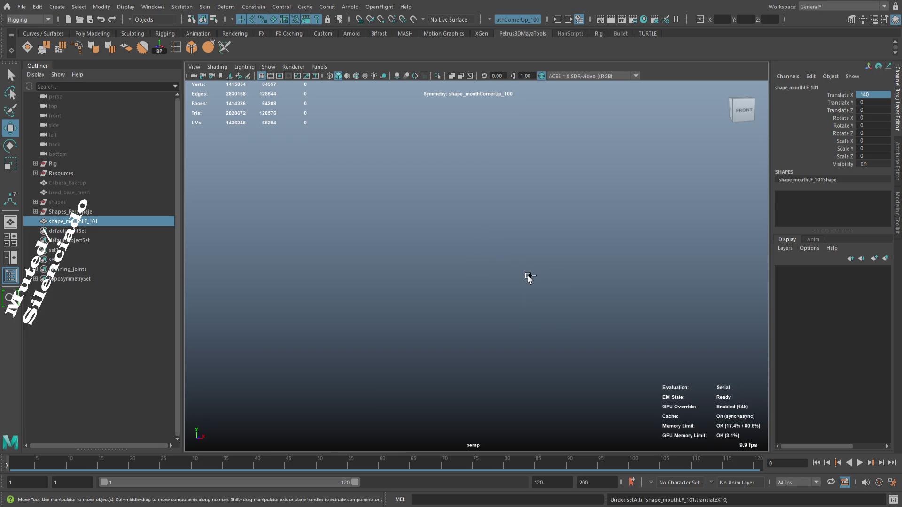
key(ctrl+z)
key(ctrl+z)
key(ctrl+z)
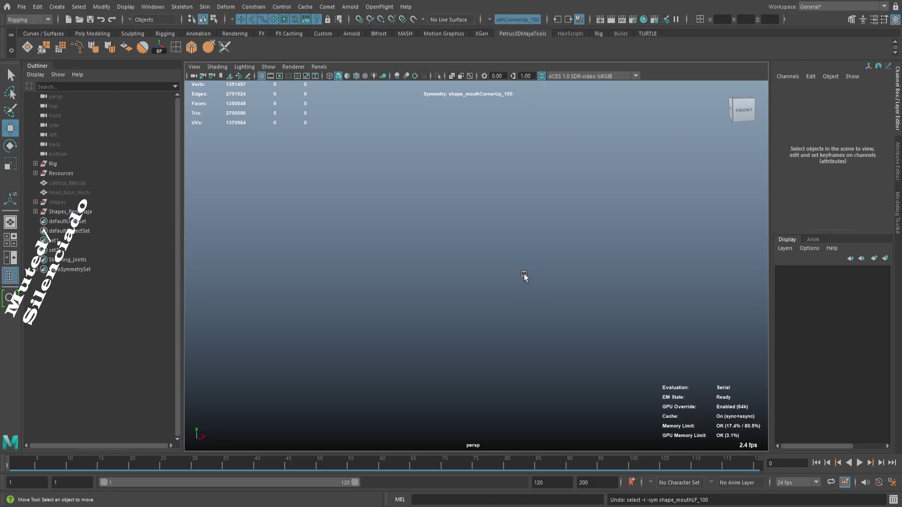
key(ctrl+shift+d)
key(f)
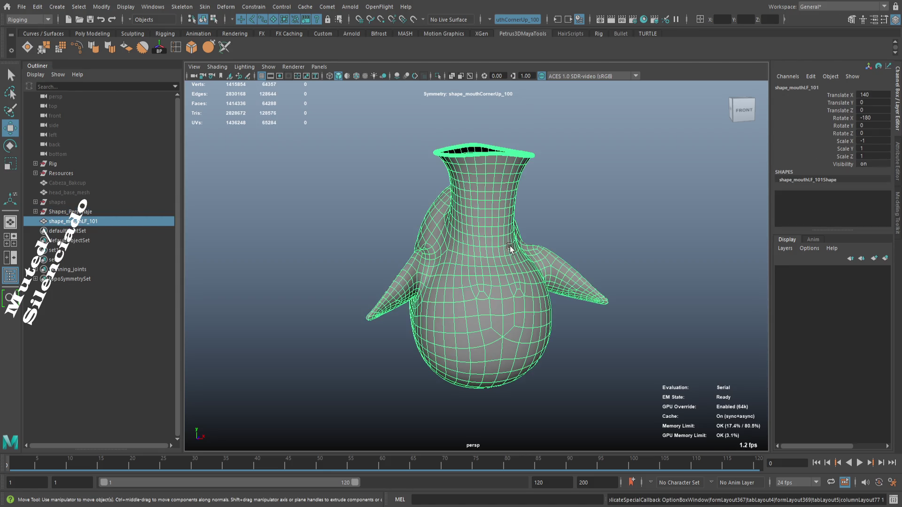
scroll(down, 3)
drag(505, 249, 527, 206)
key(f)
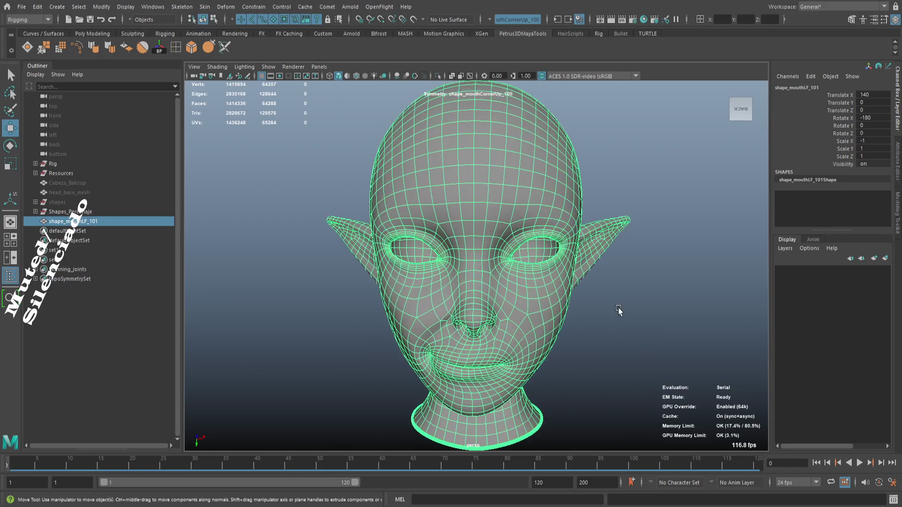
- Stand shape_mouthLF_101 upright with Rotate X 0, view from the front, then select shape_mouthLF_100
click(875, 118)
text(0)
key(Return)
drag(521, 278, 512, 121)
drag(532, 157, 548, 166)
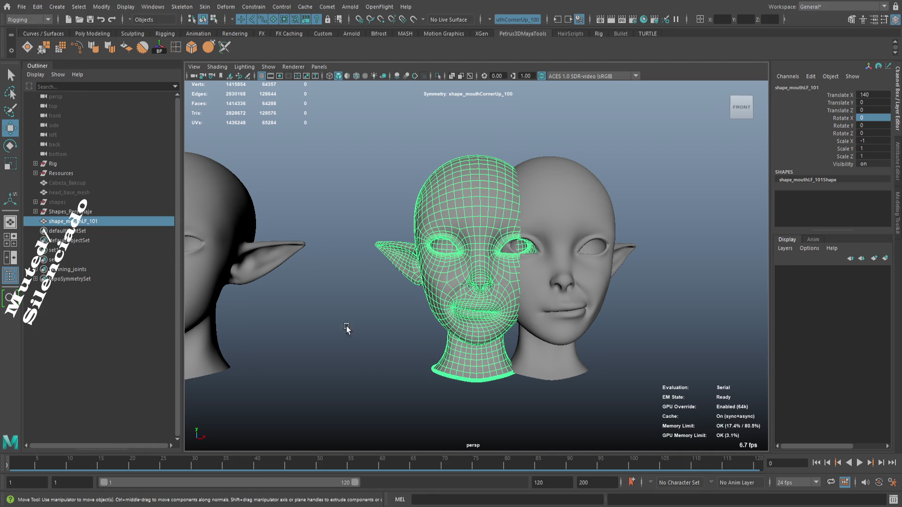
click(580, 209)
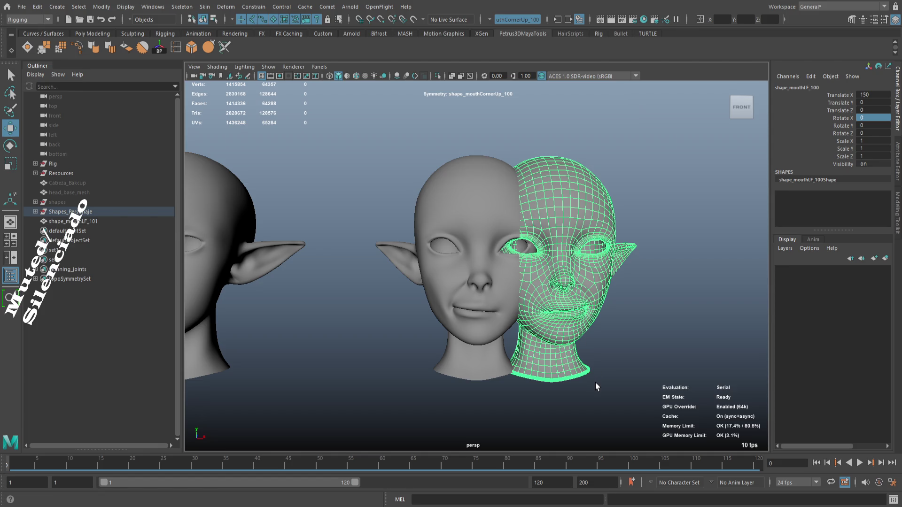
- Make a trial Ctrl+D copy shape_mouthLF_102, inspect it, then delete it
key(ctrl+d)
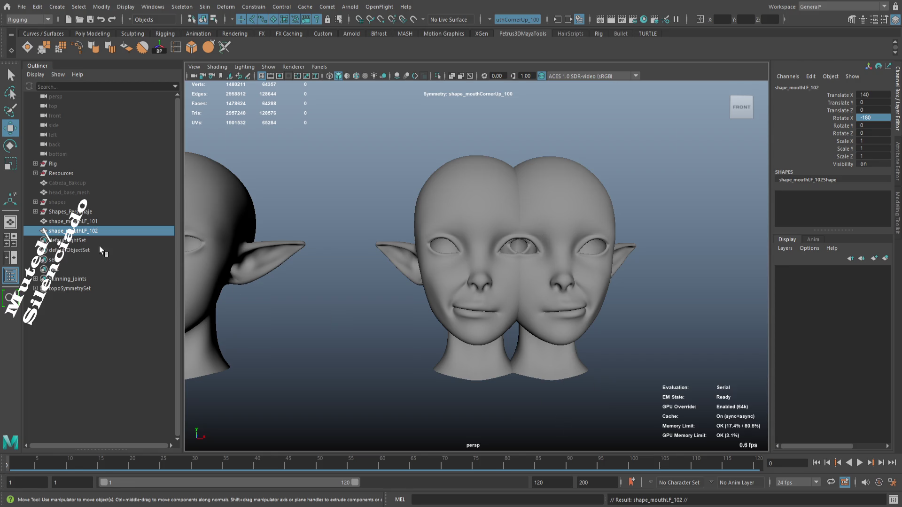
click(95, 221)
click(97, 231)
scroll(down, 3)
key(f)
scroll(down, 3)
drag(445, 273, 549, 224)
key(f)
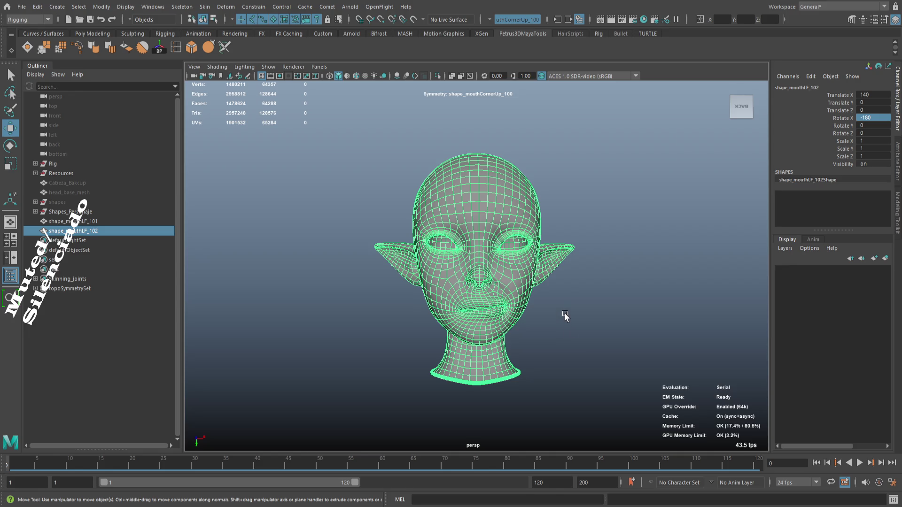
key(Delete)
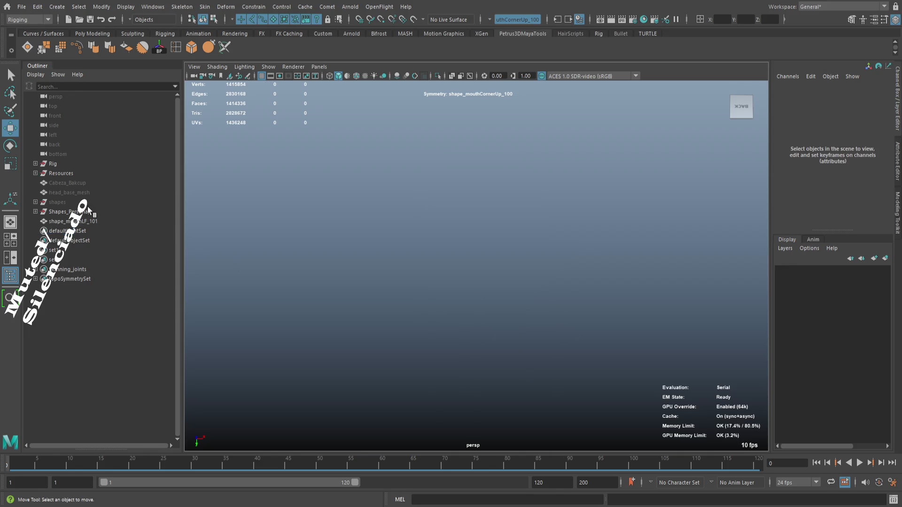
- Select shape_mouthLF_101 from a front view and duplicate it again as shape_mouthLF_102
click(88, 222)
click(105, 211)
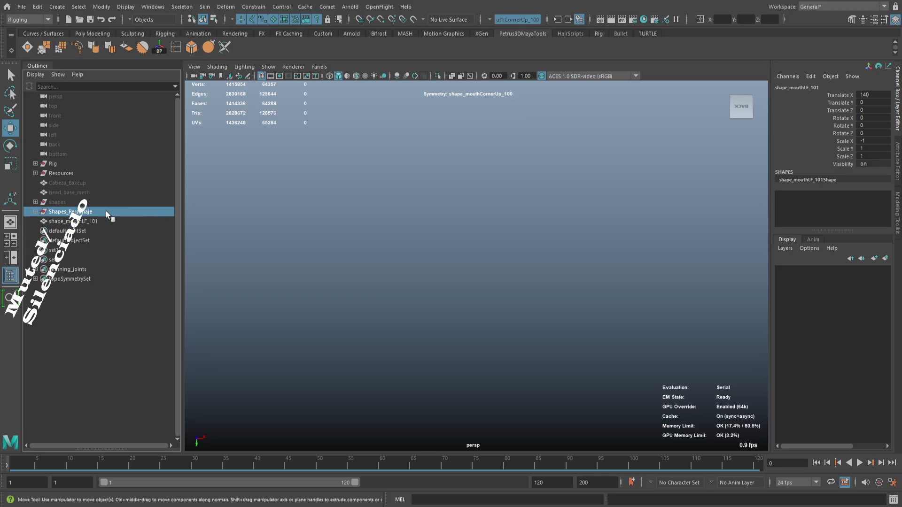
key(f)
drag(416, 233, 411, 167)
drag(409, 167, 511, 277)
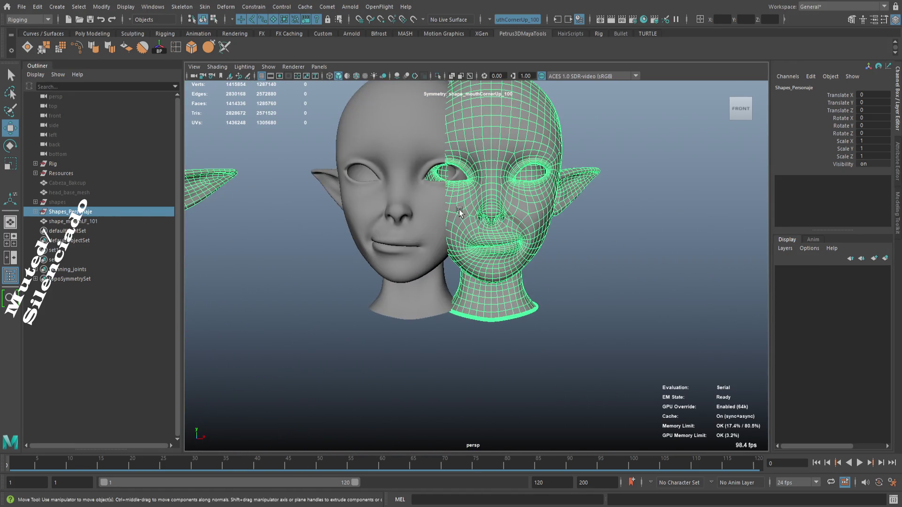
click(429, 203)
key(f)
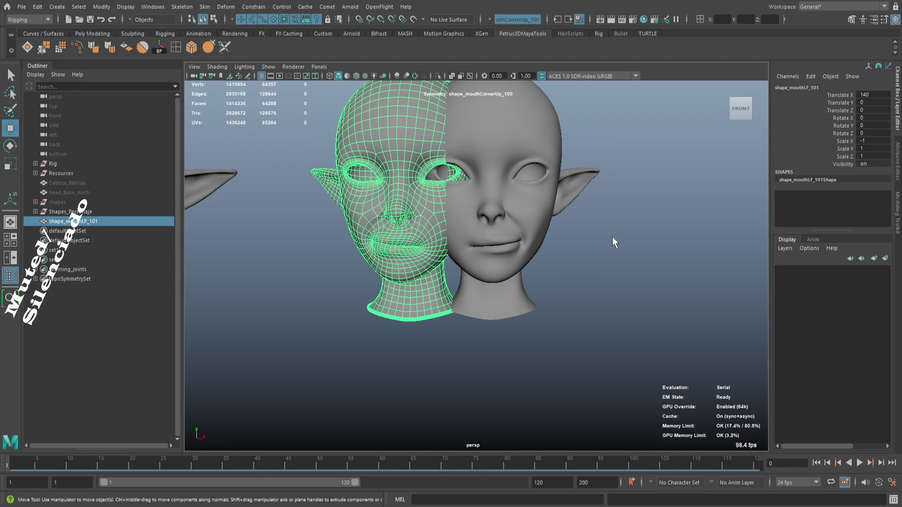
drag(605, 206, 605, 220)
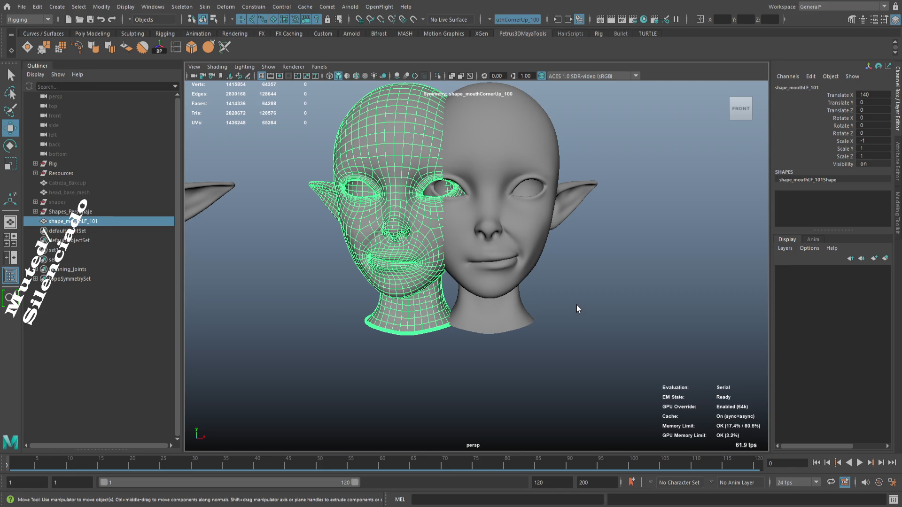
drag(596, 198, 597, 205)
key(ctrl+shift+d)
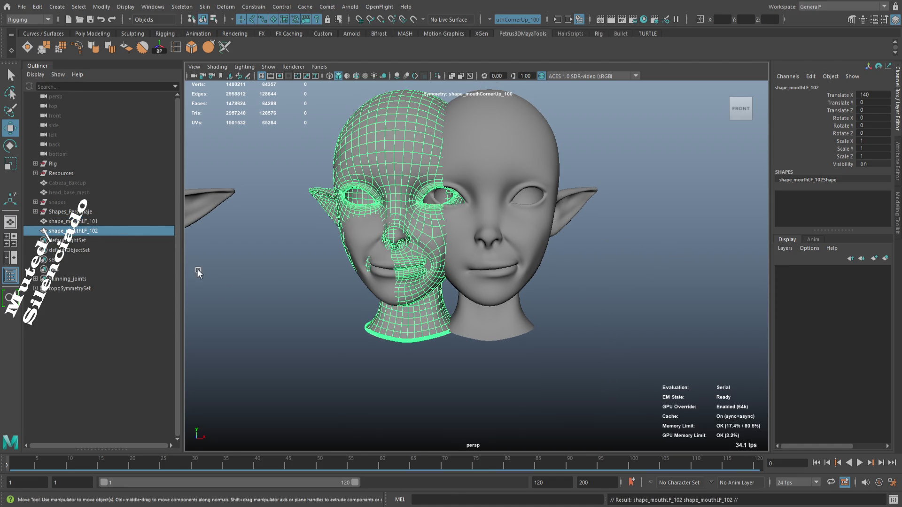
scroll(down, 3)
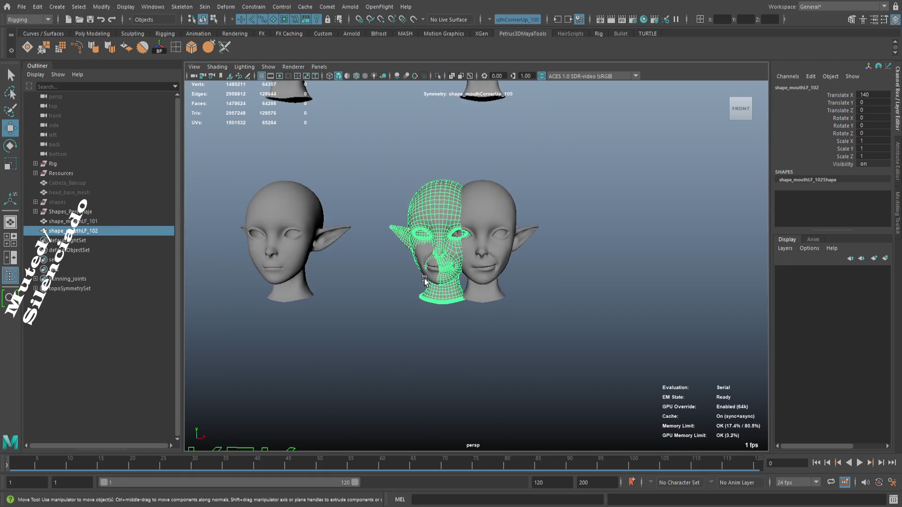
- Slide shape_mouthLF_102 along X and adjust its Translate X value
scroll(down, 3)
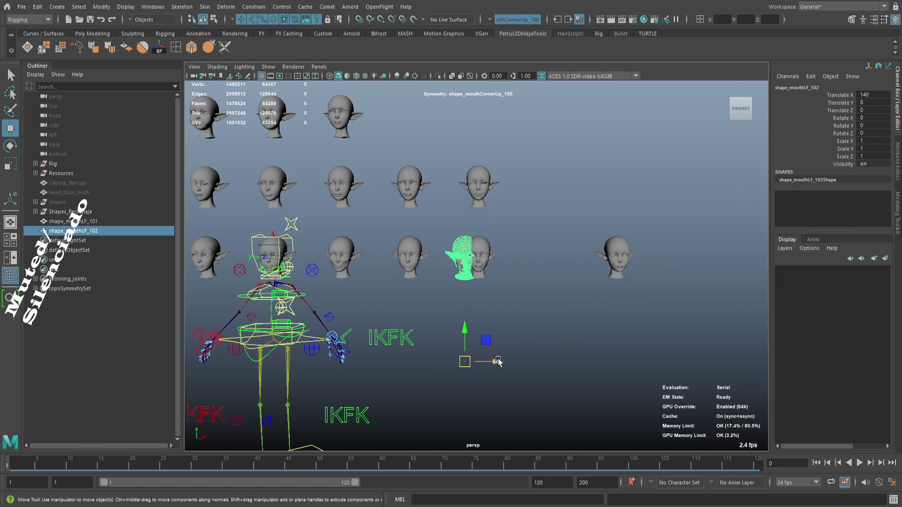
drag(498, 361, 549, 361)
key(ctrl+z)
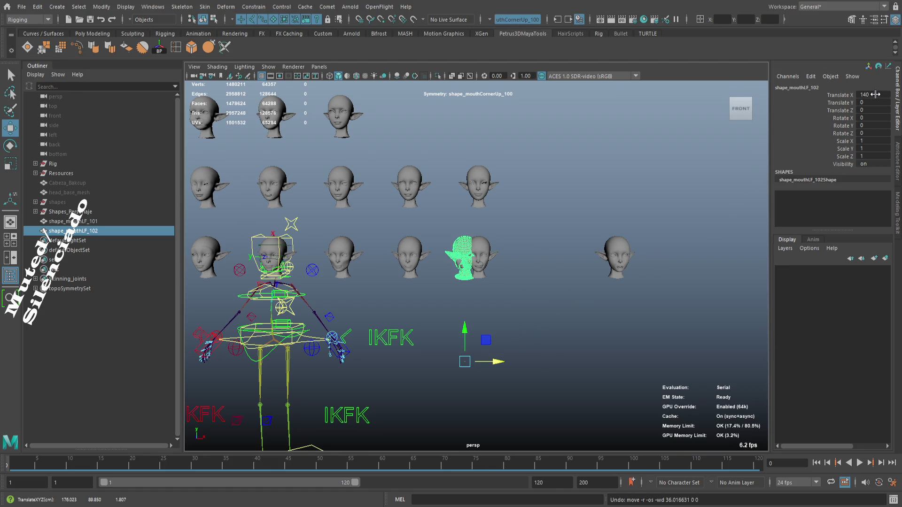
drag(505, 364, 372, 361)
double_click(871, 94)
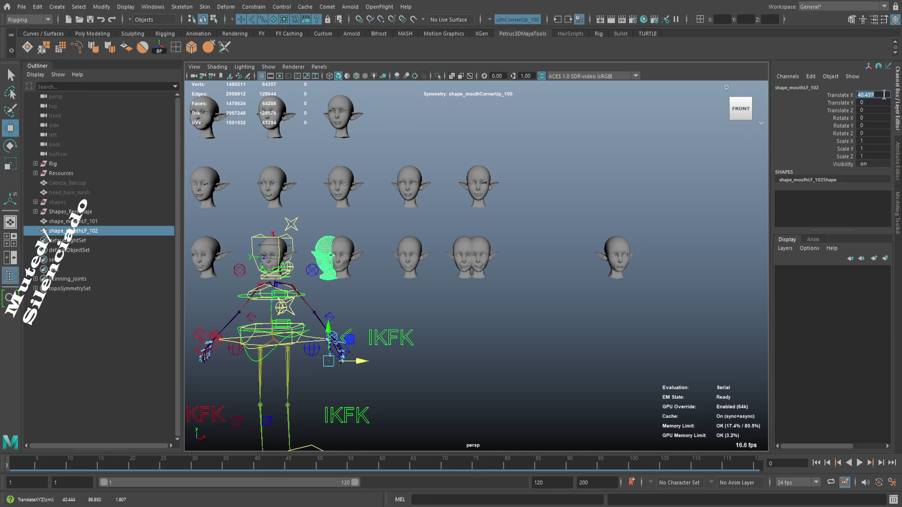
key(Return)
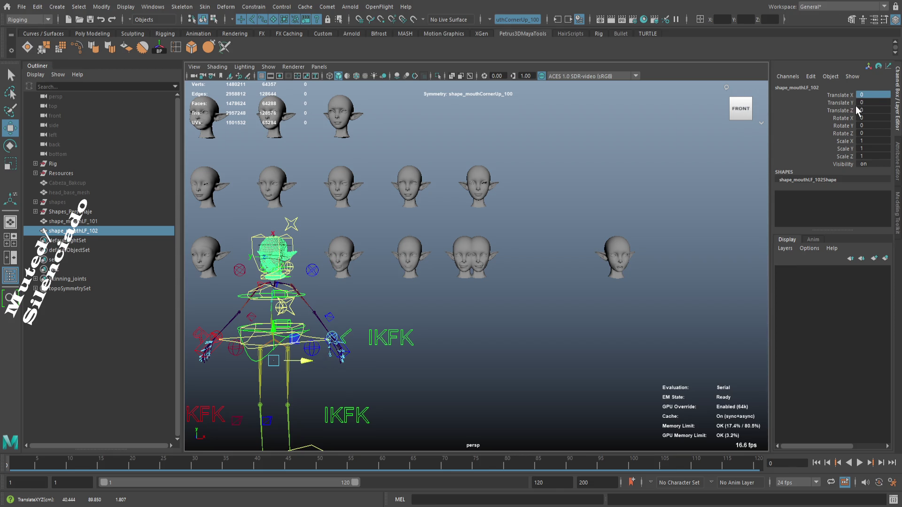
text(1)
text(0)
key(Return)
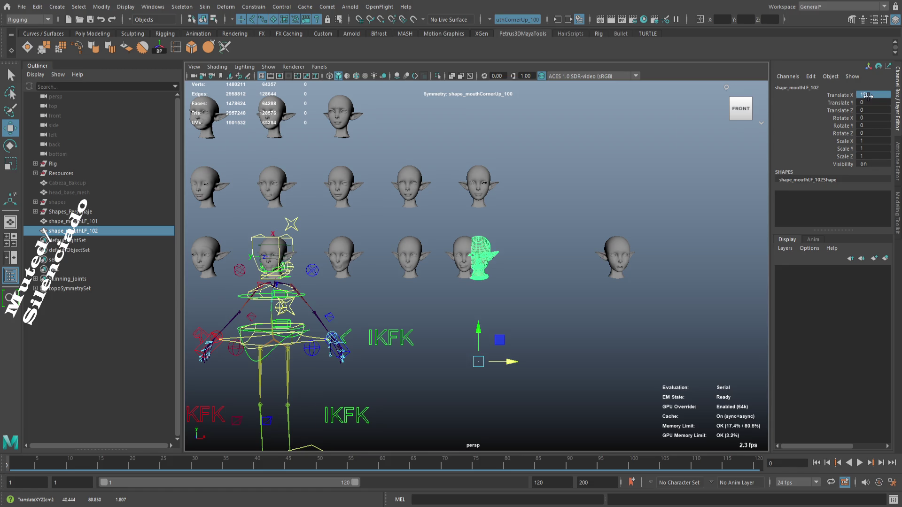
- Move shape_mouthLF_102 further right, ending at Translate X 200
key(f)
scroll(down, 3)
scroll(up, 3)
scroll(up, 3)
scroll(down, 3)
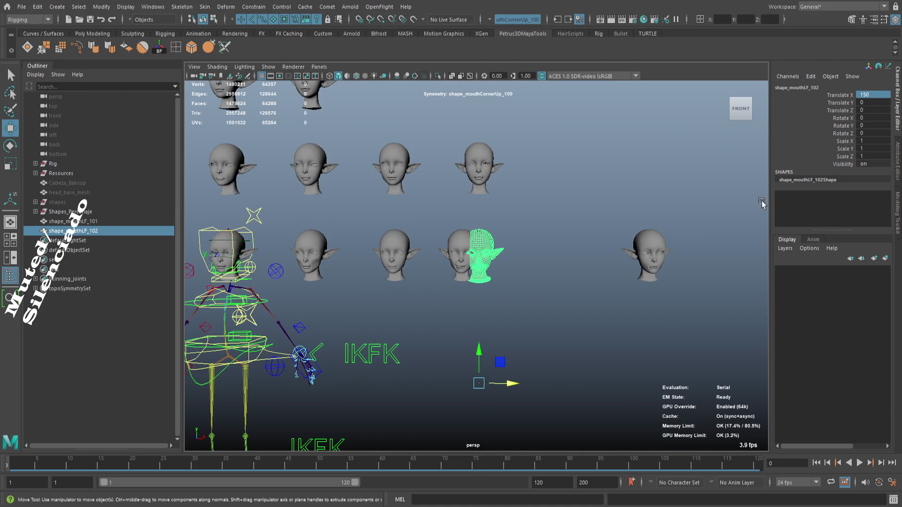
drag(511, 383, 591, 382)
drag(620, 301, 576, 322)
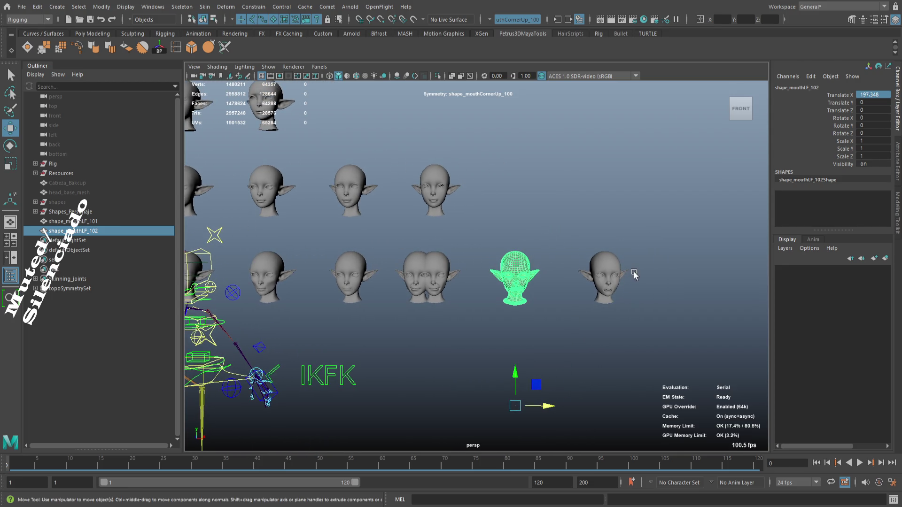
double_click(883, 94)
text(0)
key(Return)
double_click(873, 96)
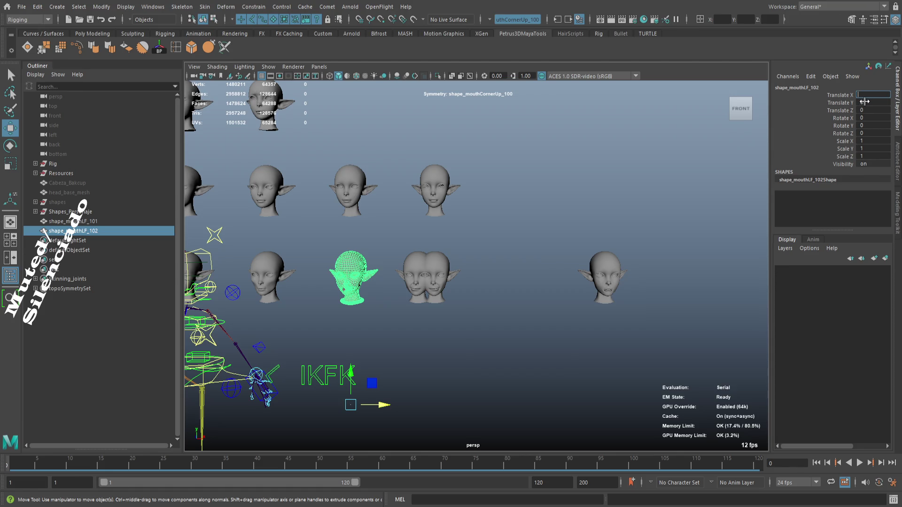
text(200)
key(Return)
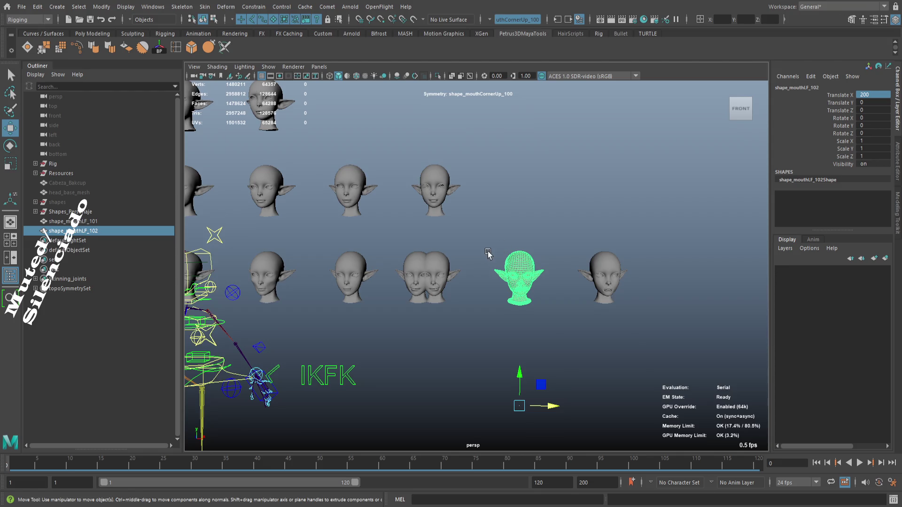
- Delete the mirrored shape_mouthLF_101 head and select the remaining heads
scroll(up, 3)
click(450, 193)
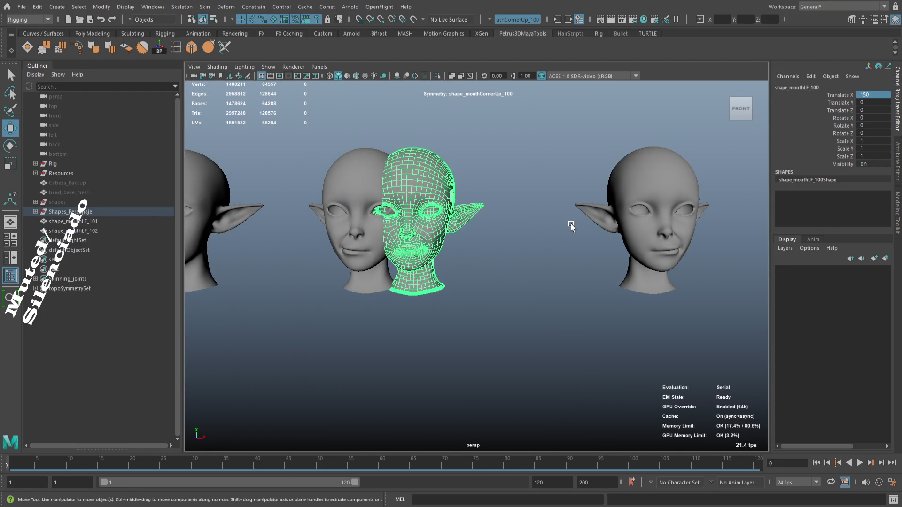
scroll(up, 3)
click(552, 164)
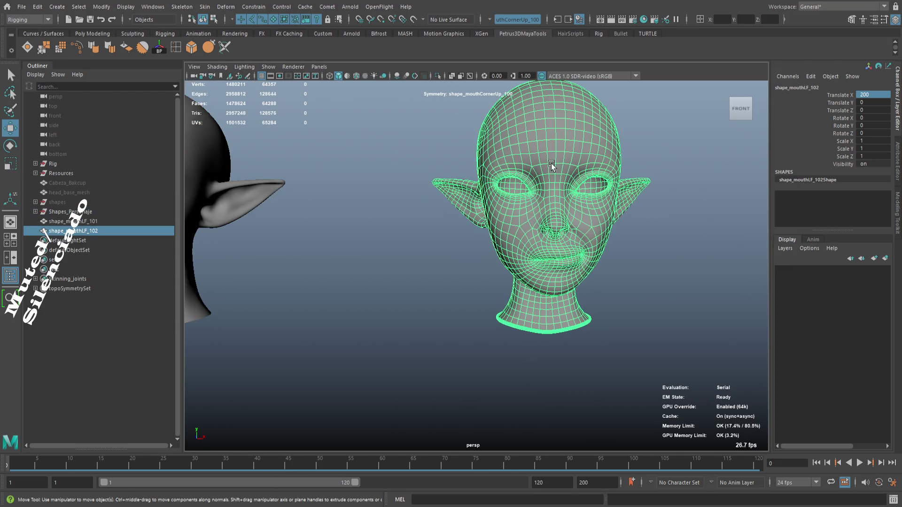
drag(453, 225, 534, 230)
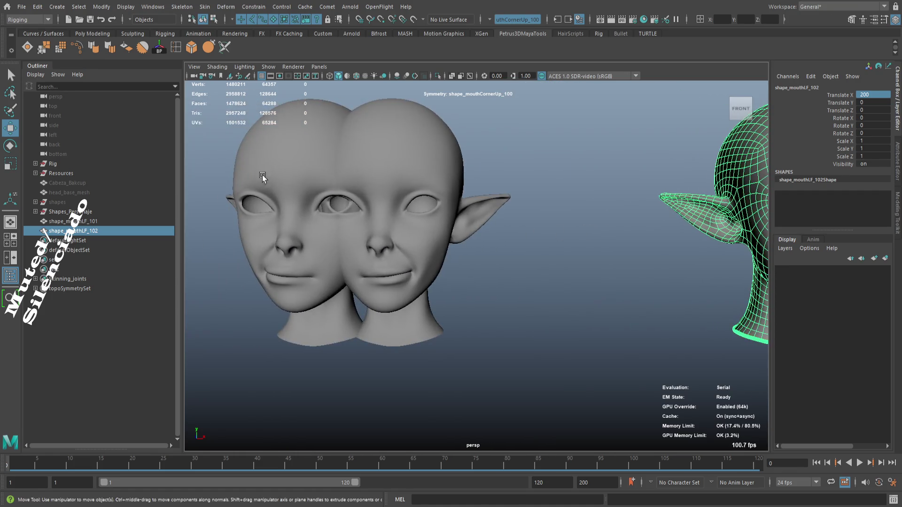
click(297, 258)
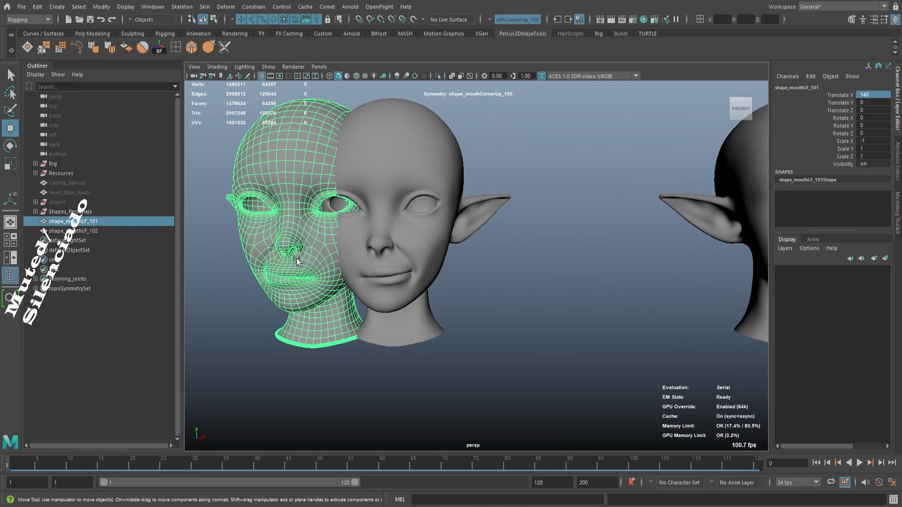
key(Delete)
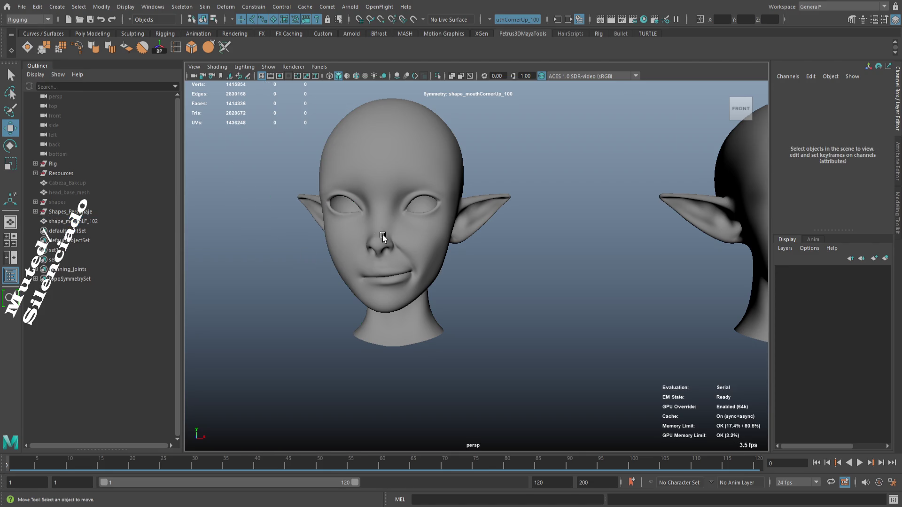
click(379, 240)
drag(460, 247, 249, 225)
click(583, 207)
scroll(down, 3)
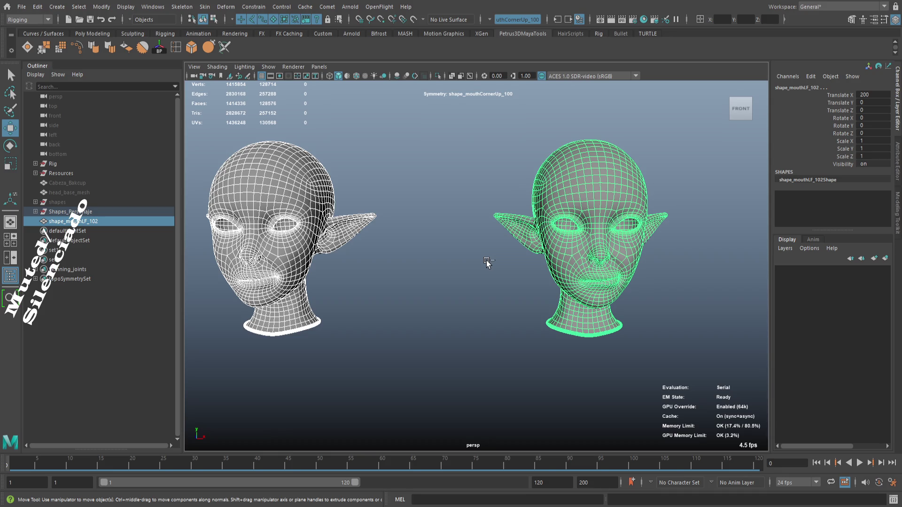
- Isolate the two selected heads and compare them in shaded view
key(ctrl+1)
scroll(down, 3)
click(490, 278)
key(5)
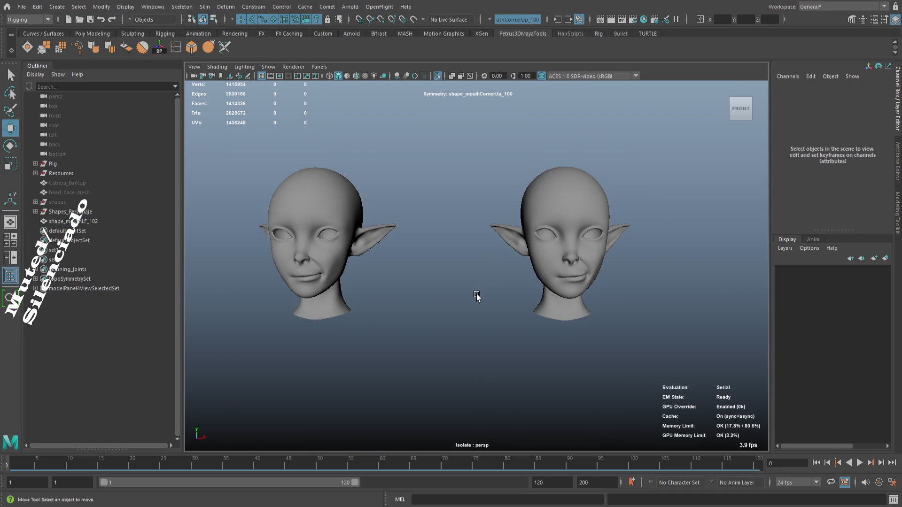
drag(392, 272, 354, 255)
scroll(up, 3)
scroll(up, 3)
scroll(down, 3)
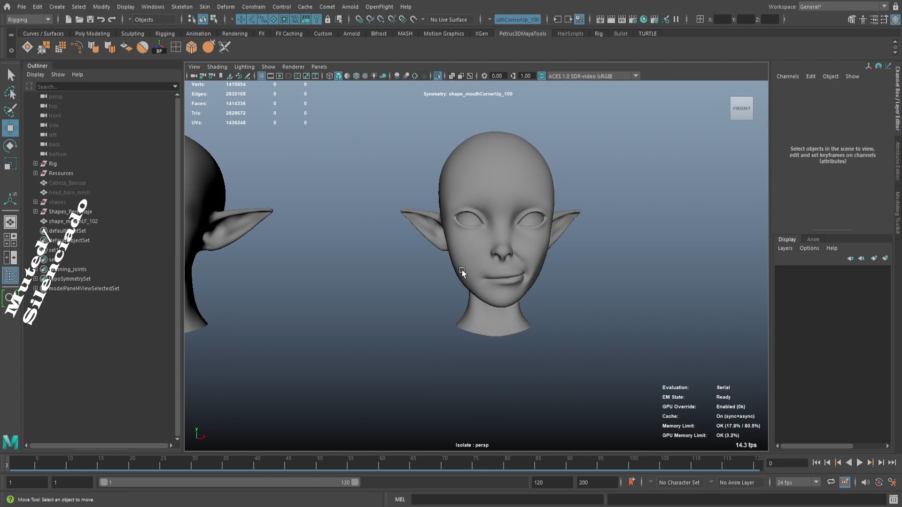
click(460, 269)
drag(460, 268, 564, 282)
click(412, 263)
- Undo to restore shape_mouthLF_101, then delete shape_mouthLF_102
key(ctrl+z)
key(ctrl+z)
key(ctrl+z)
key(ctrl+z)
key(ctrl+z)
key(ctrl+z)
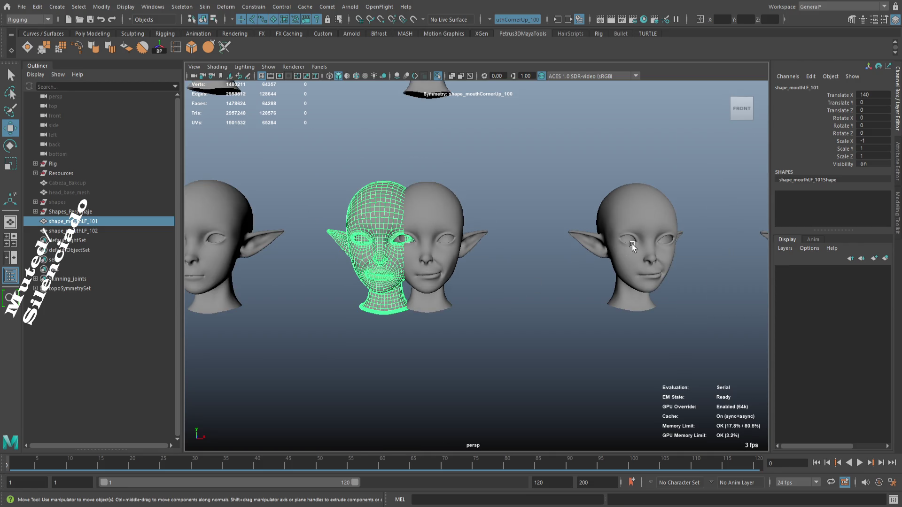
click(631, 246)
key(Delete)
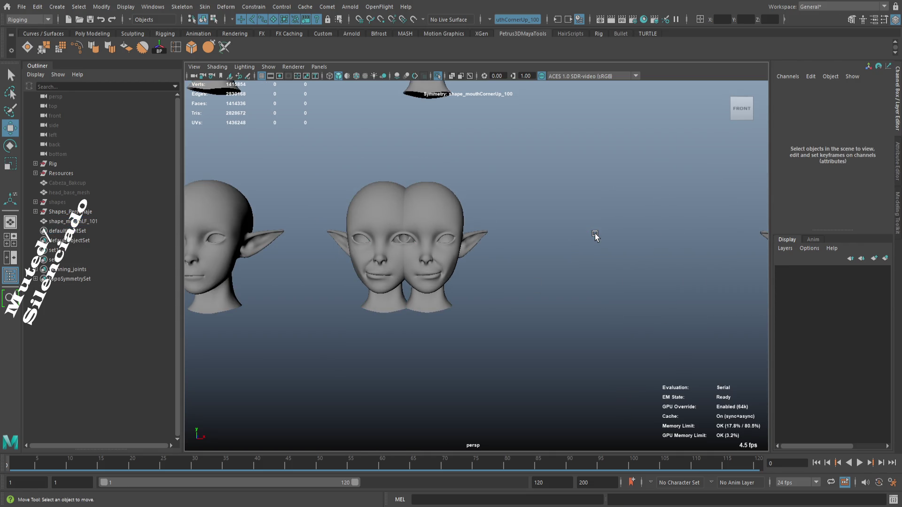
- Place the mirrored shape_mouthLF_101 head at Translate X 200
click(360, 281)
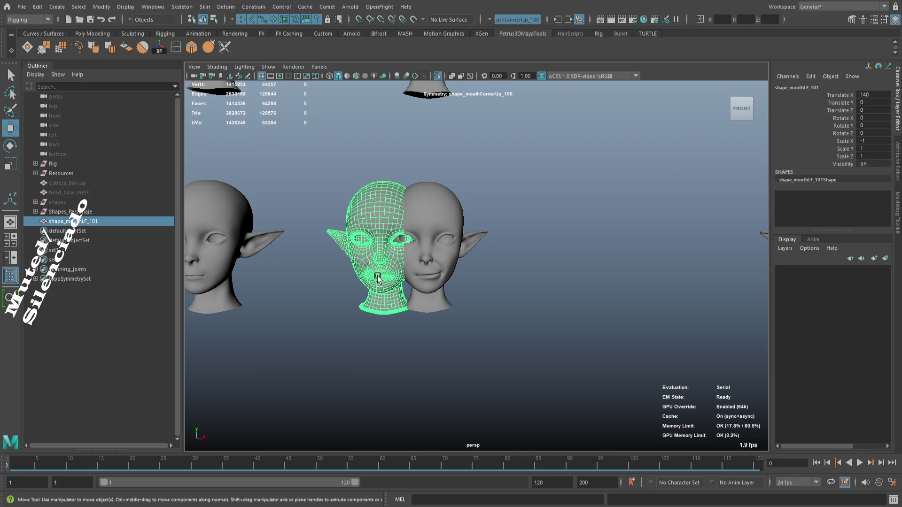
scroll(down, 3)
scroll(down, 3)
drag(447, 351, 499, 351)
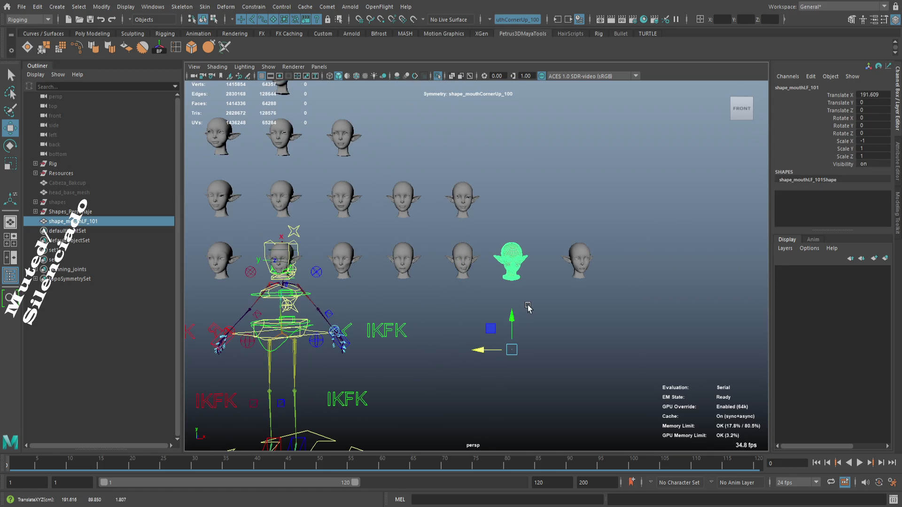
scroll(up, 3)
scroll(up, 3)
double_click(876, 96)
text(200)
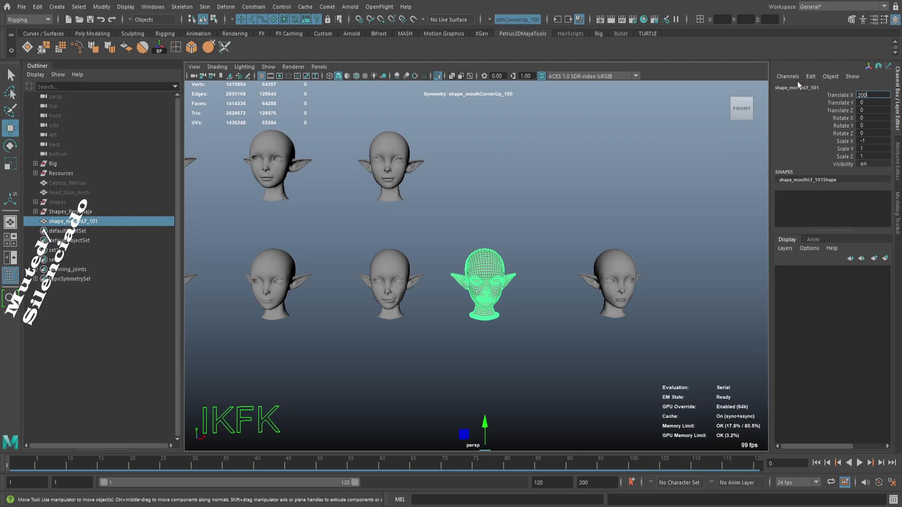
key(Return)
- Check all three heads from around the grid and reselect shape_mouthLF_101
click(464, 253)
scroll(up, 3)
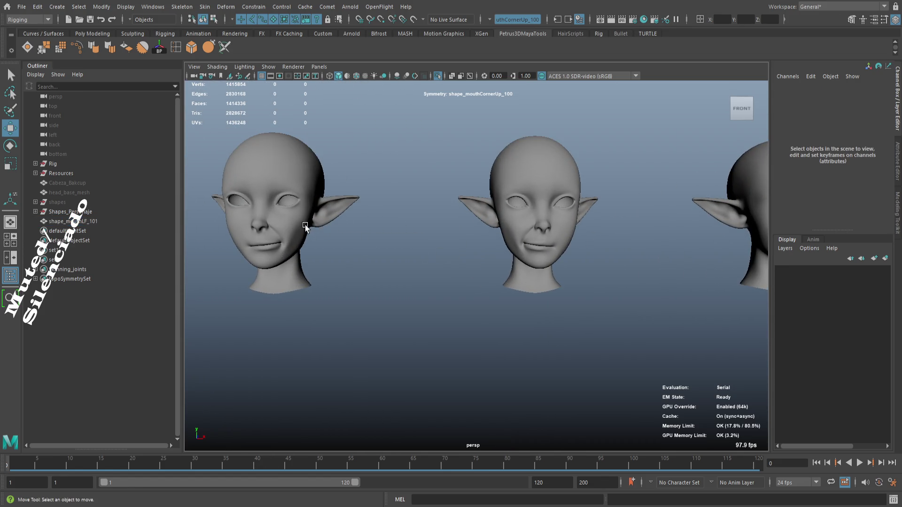
drag(477, 278, 402, 282)
scroll(up, 3)
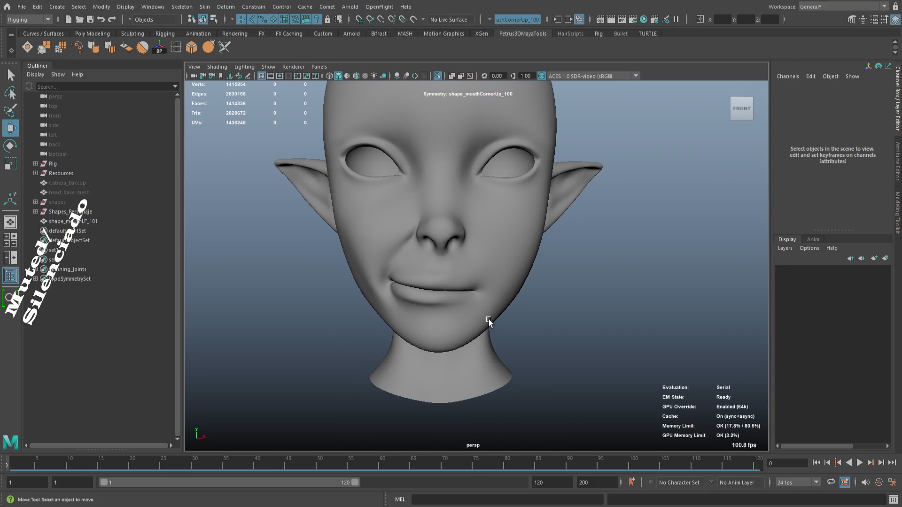
click(481, 288)
drag(545, 287, 513, 307)
click(567, 289)
drag(513, 308, 476, 284)
scroll(down, 3)
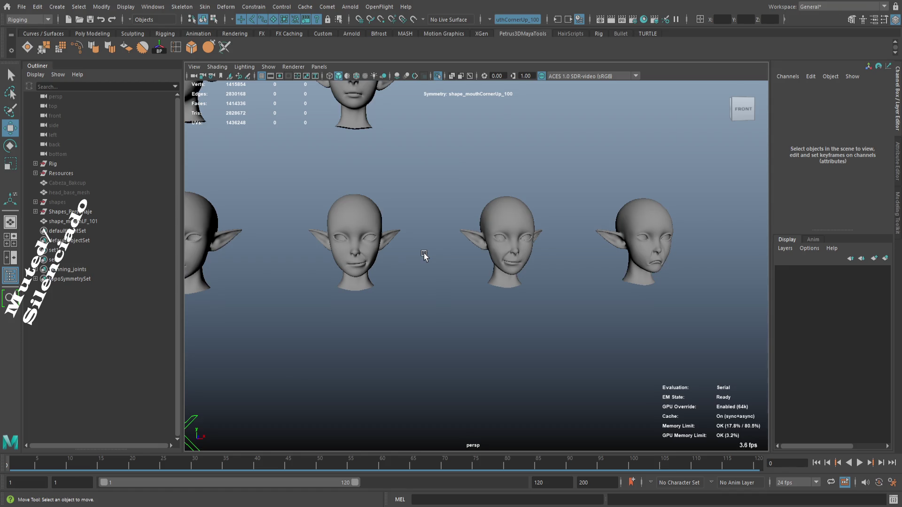
scroll(down, 3)
click(503, 246)
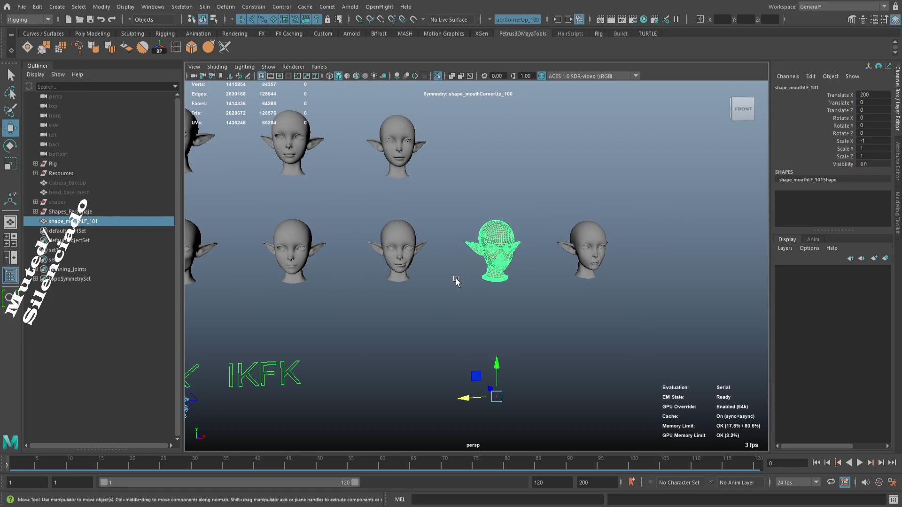
- Add blendShape11 to Cabeza_geo, driven by the mirrored shape_mouthLF_101 head
drag(411, 308, 411, 252)
click(405, 233)
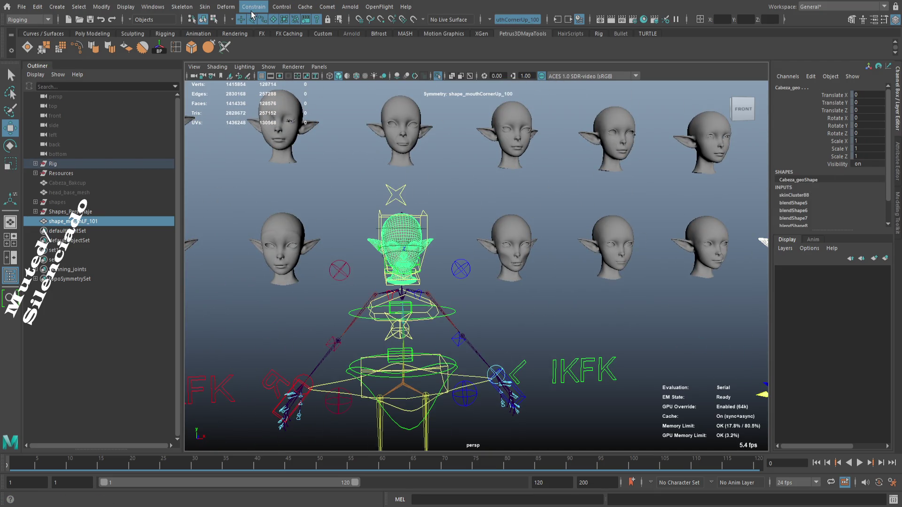
click(237, 10)
click(261, 40)
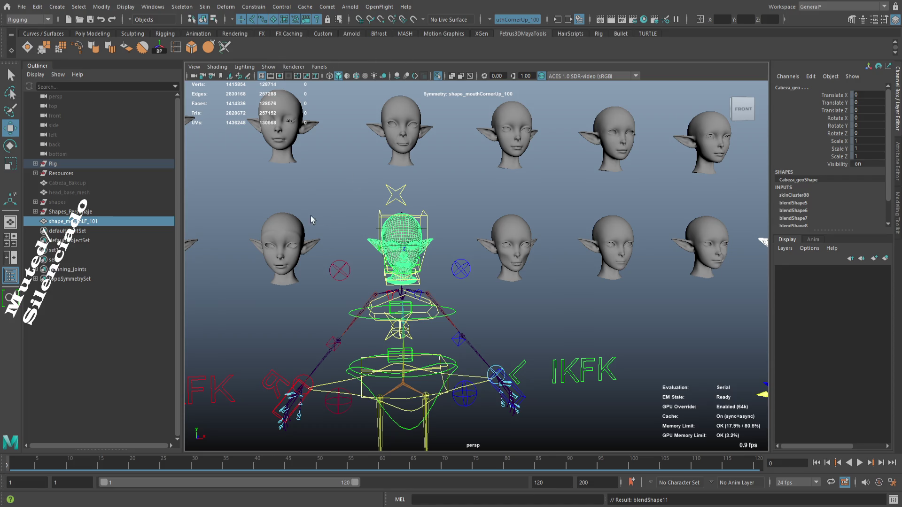
drag(239, 236, 518, 297)
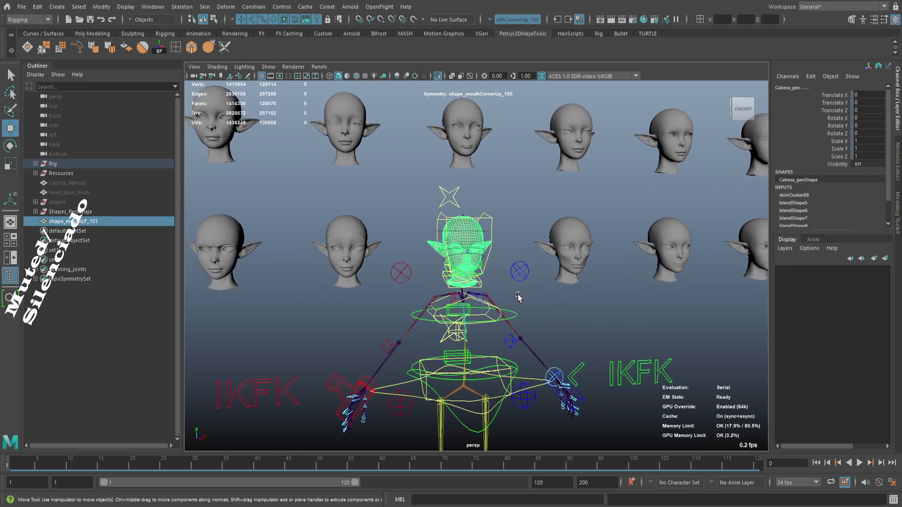
- Isolate the Cabeza_geo head and scrub frames to test the mirrored mouth shape
key(f)
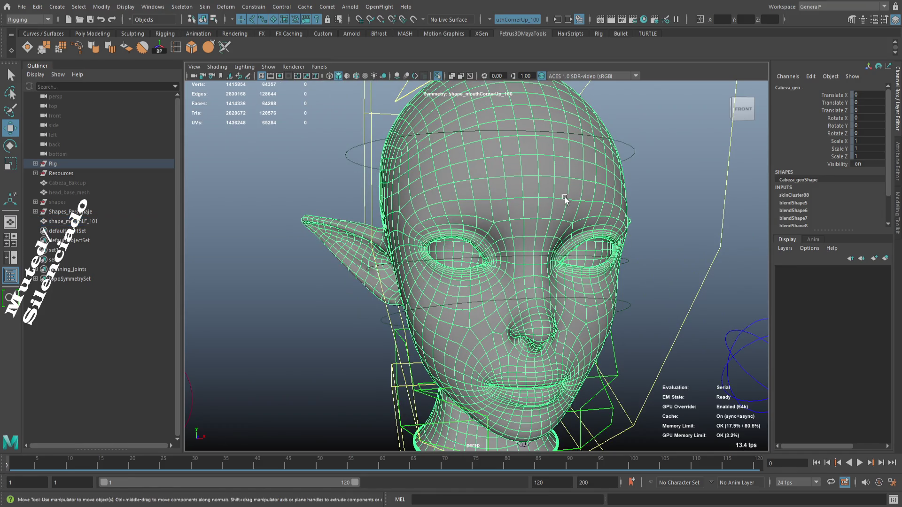
key(ctrl+1)
click(590, 221)
scroll(down, 3)
drag(617, 279, 436, 235)
drag(279, 236, 427, 225)
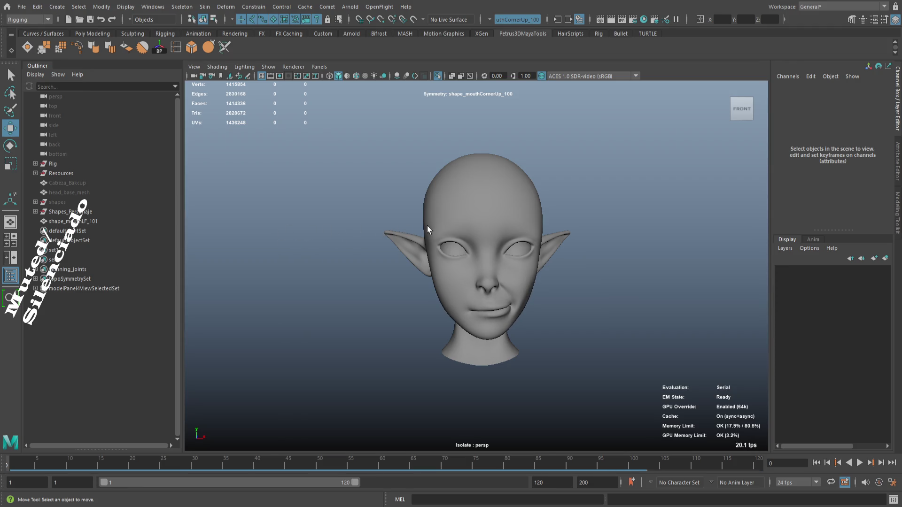
drag(549, 328, 556, 335)
drag(572, 343, 545, 314)
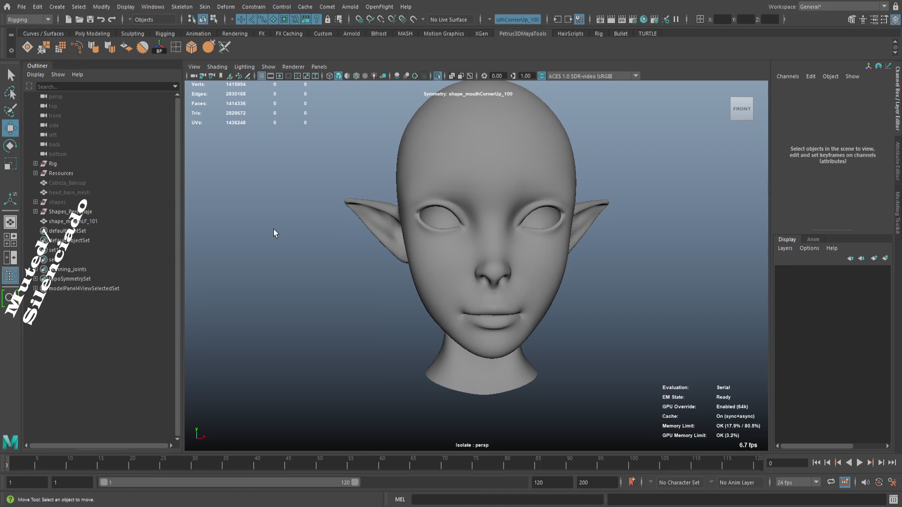
scroll(down, 3)
key(ctrl+1)
- Select the centre shape_mouthLF_101 head to confirm Translate X 200 and Scale X -1
scroll(down, 3)
scroll(up, 3)
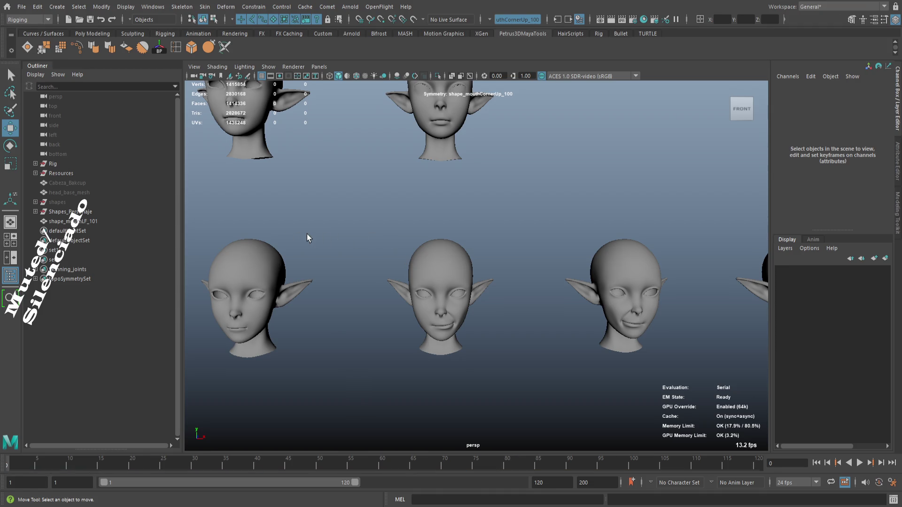
scroll(down, 3)
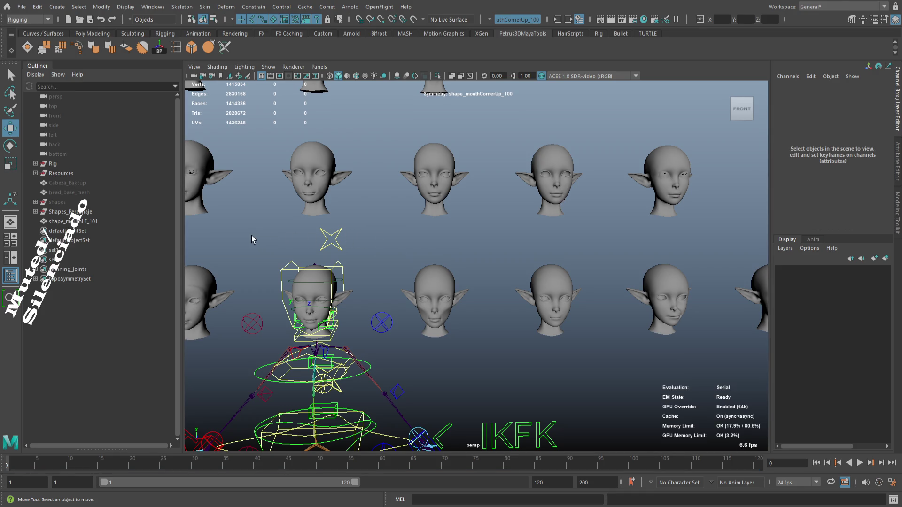
drag(605, 358, 388, 296)
scroll(up, 3)
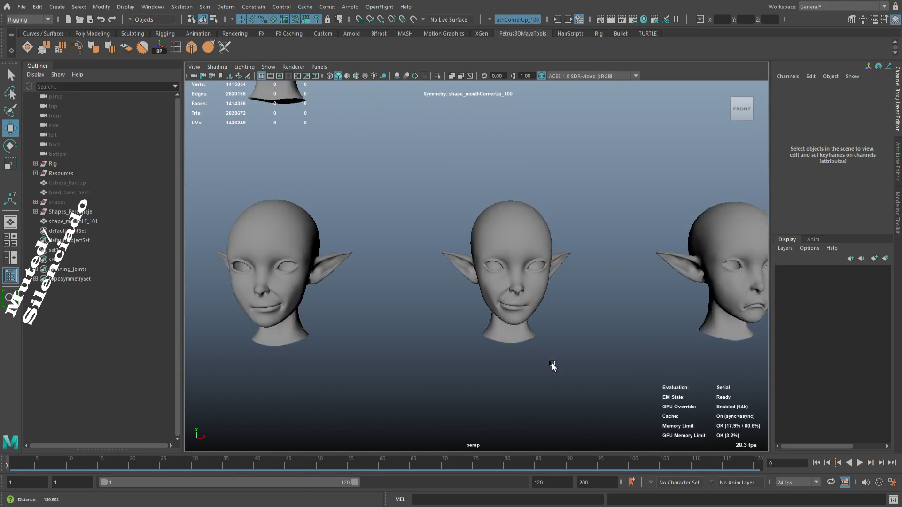
click(556, 238)
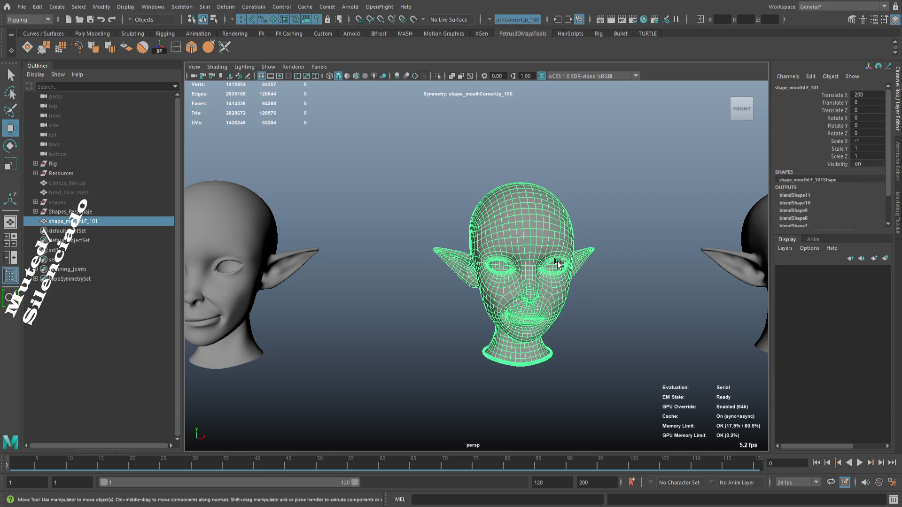
key(ctrl+d)
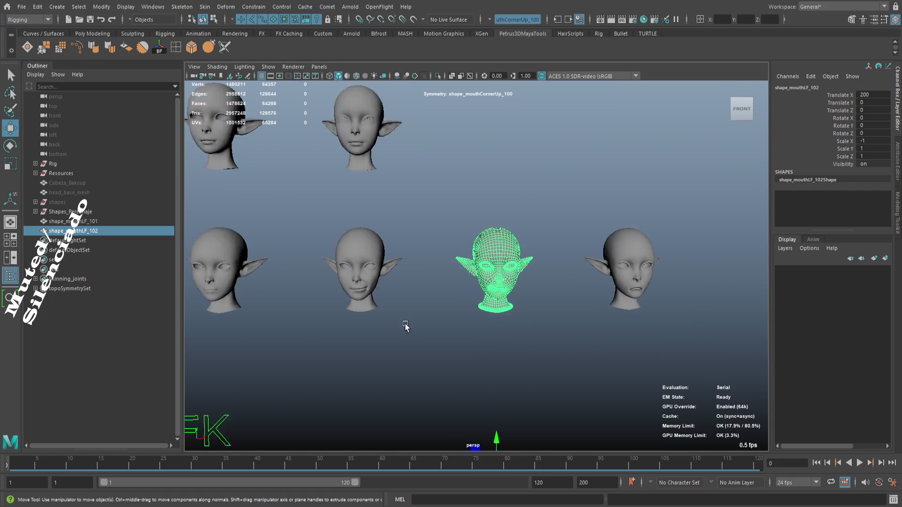
scroll(down, 3)
key(f)
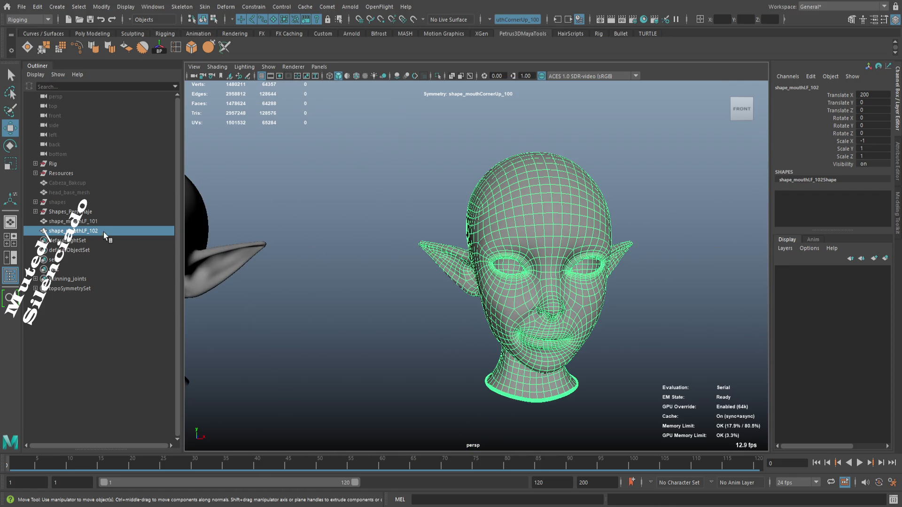
key(Delete)
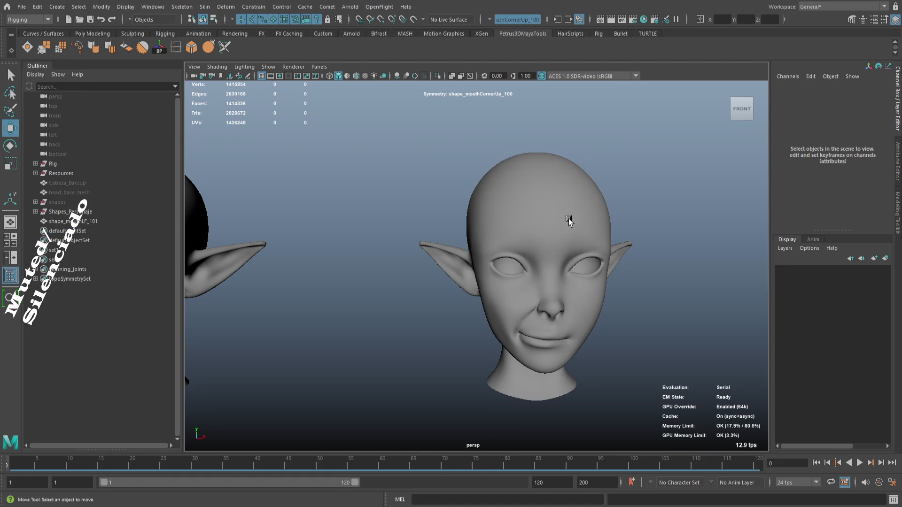
click(571, 217)
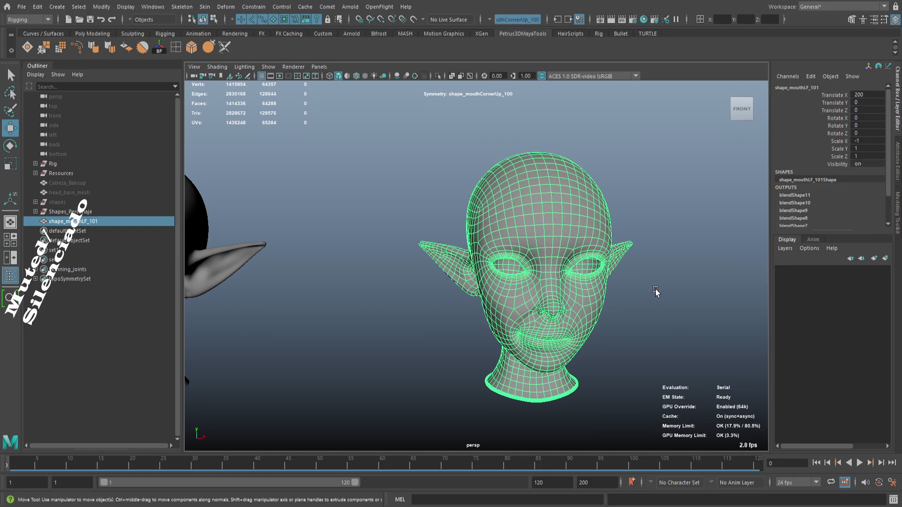
drag(650, 287, 650, 290)
click(642, 287)
click(572, 215)
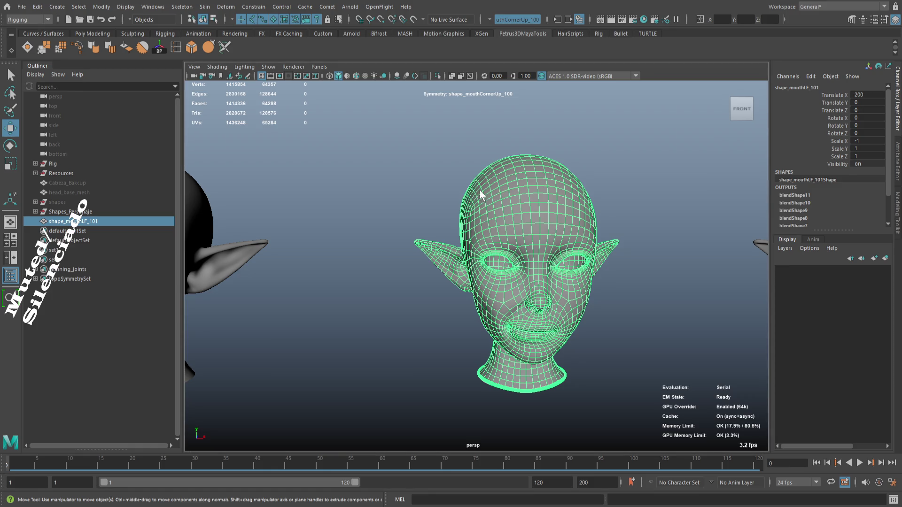
key(alt+shift+d)
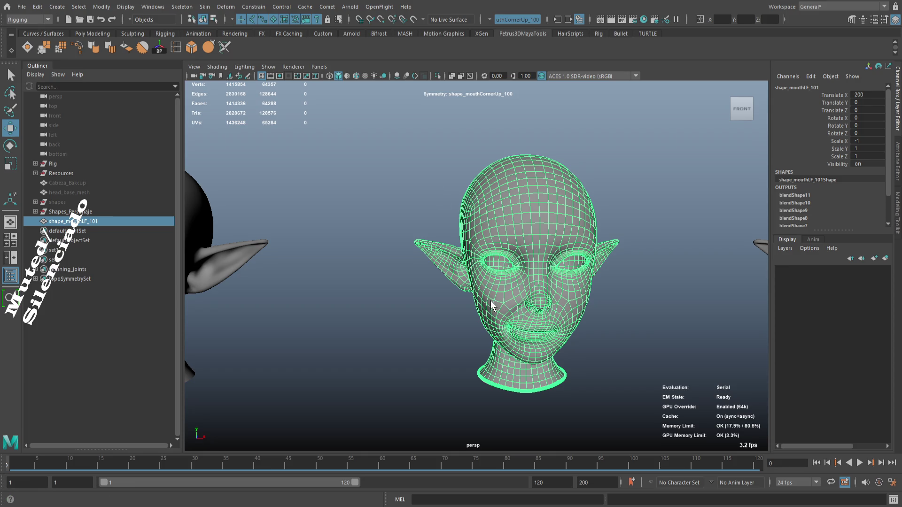
click(625, 301)
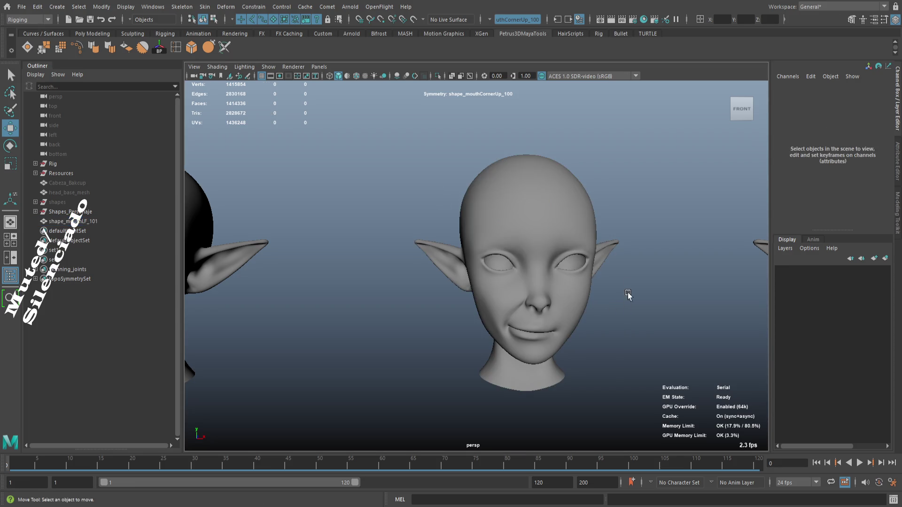
click(569, 231)
scroll(down, 3)
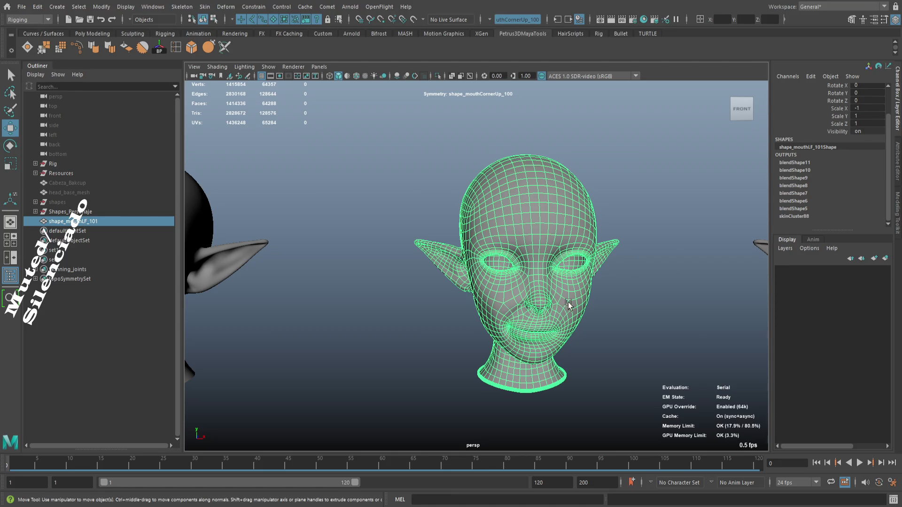
scroll(down, 3)
scroll(down, 3)
drag(475, 310, 597, 331)
click(499, 278)
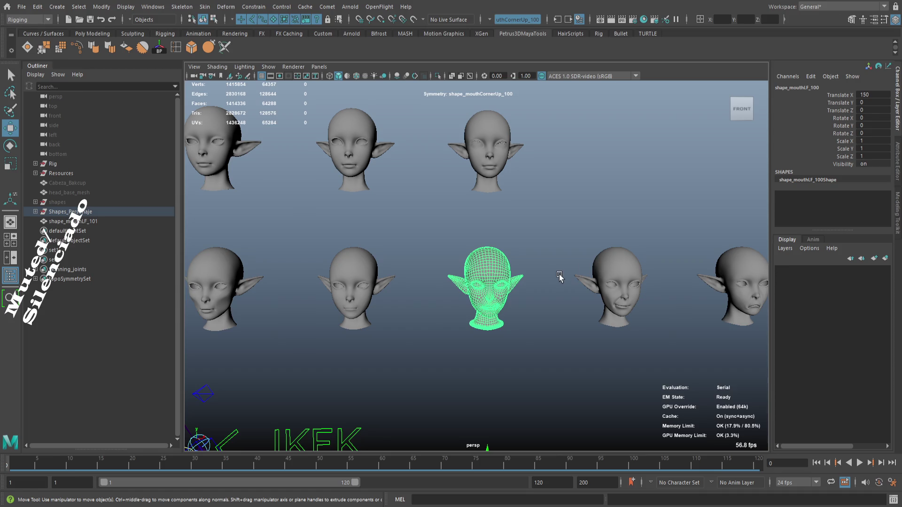
click(626, 278)
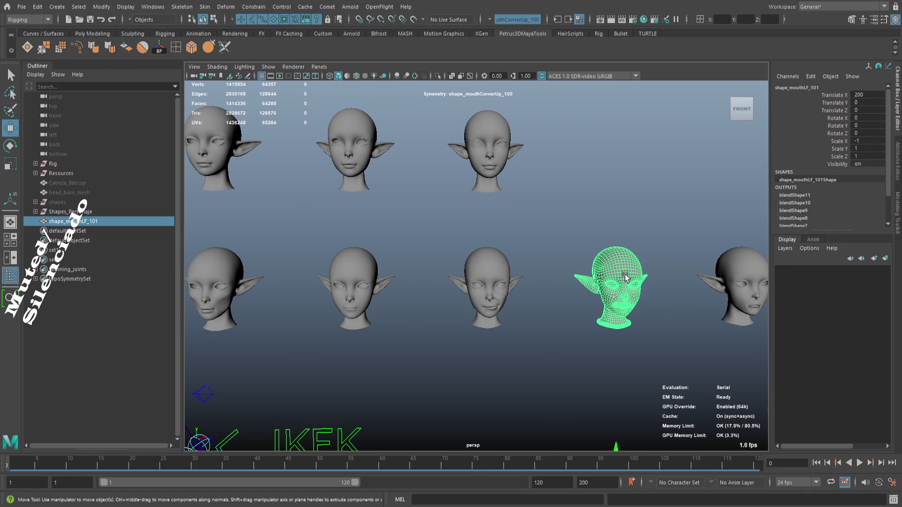
scroll(down, 3)
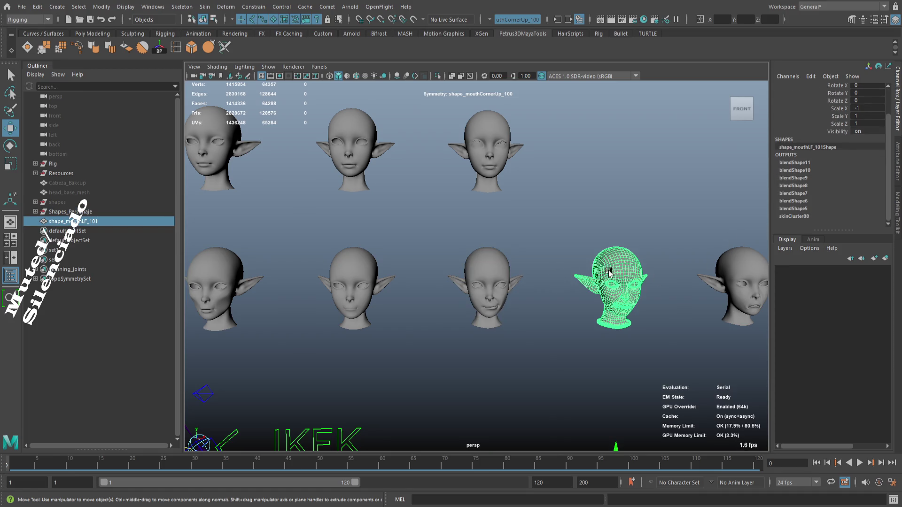
drag(613, 270, 519, 276)
scroll(up, 3)
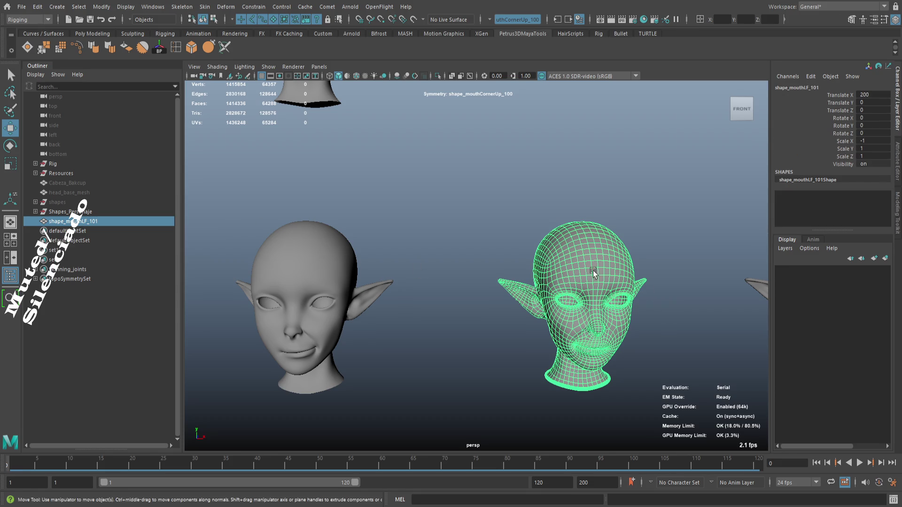
scroll(down, 3)
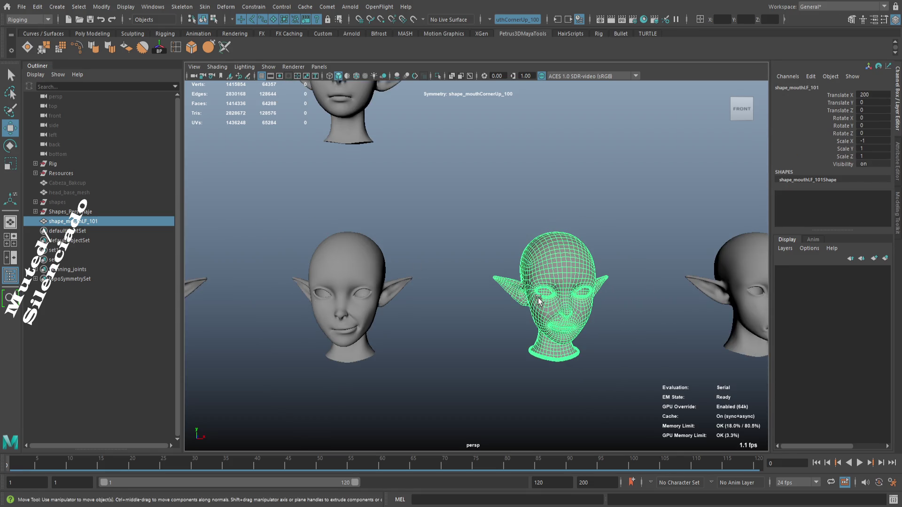
click(460, 327)
click(353, 281)
click(552, 271)
click(489, 322)
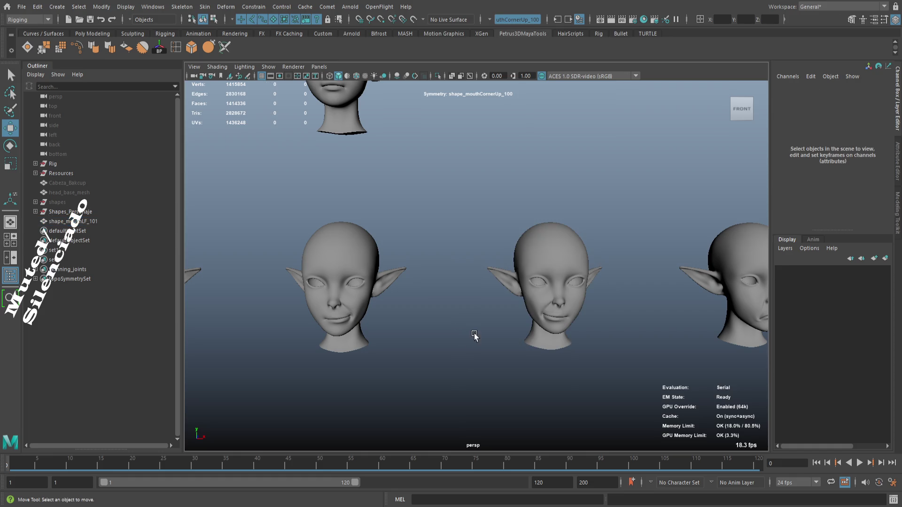
drag(483, 333, 452, 322)
click(514, 248)
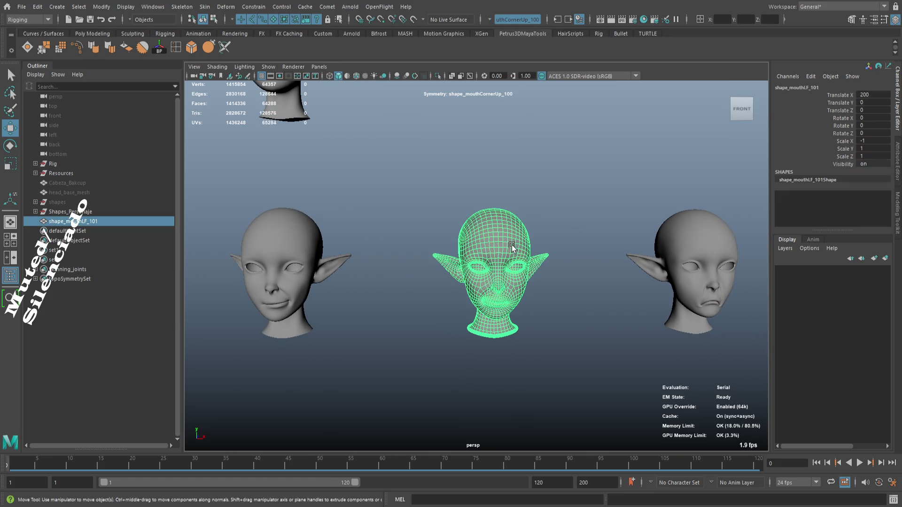
double_click(873, 141)
text(1)
key(Return)
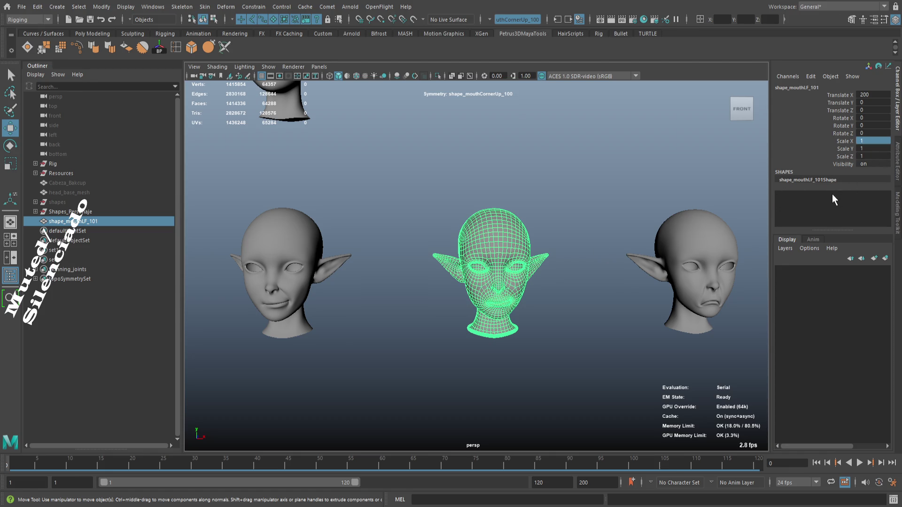
key(f)
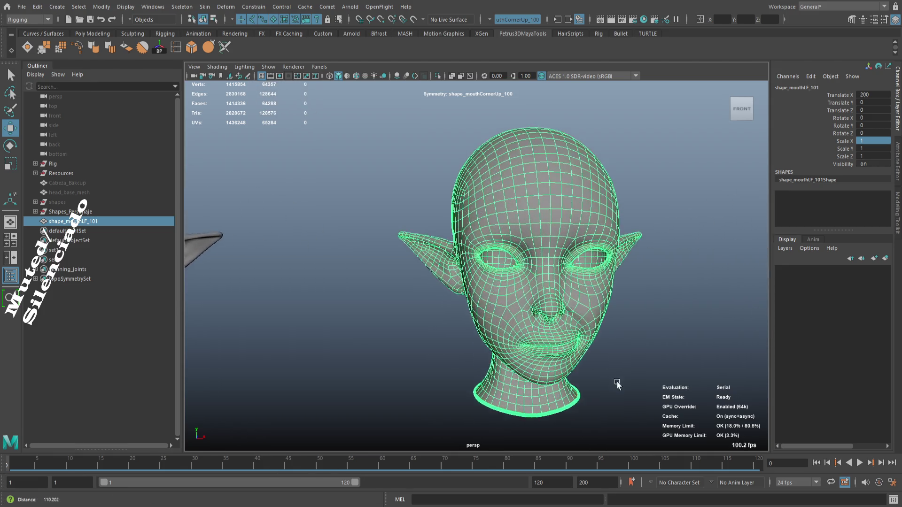
click(601, 329)
click(537, 277)
key(ctrl+z)
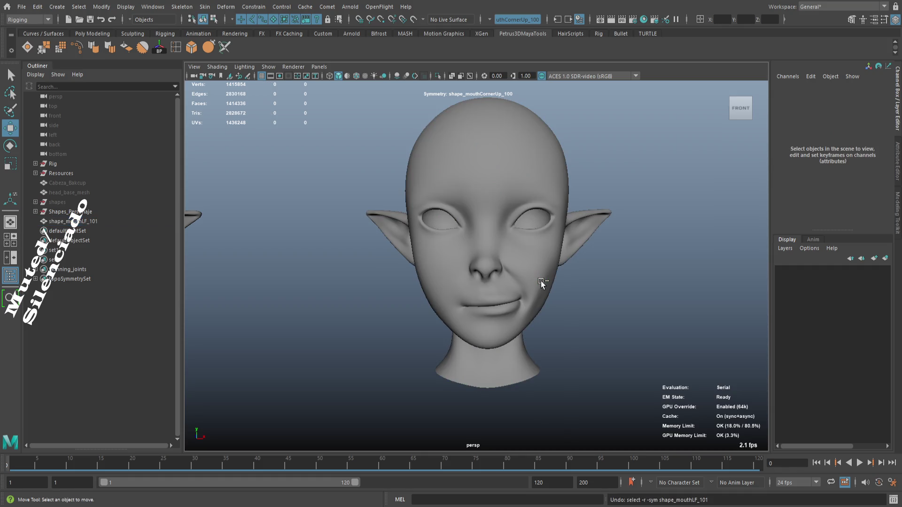
click(542, 276)
key(ctrl+z)
key(ctrl+z)
key(ctrl+z)
click(570, 306)
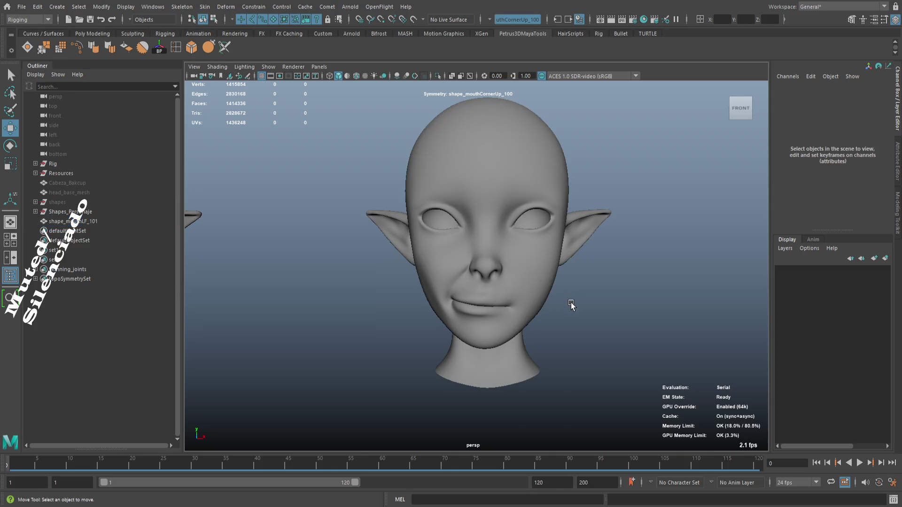
click(543, 291)
drag(543, 288, 580, 337)
scroll(down, 3)
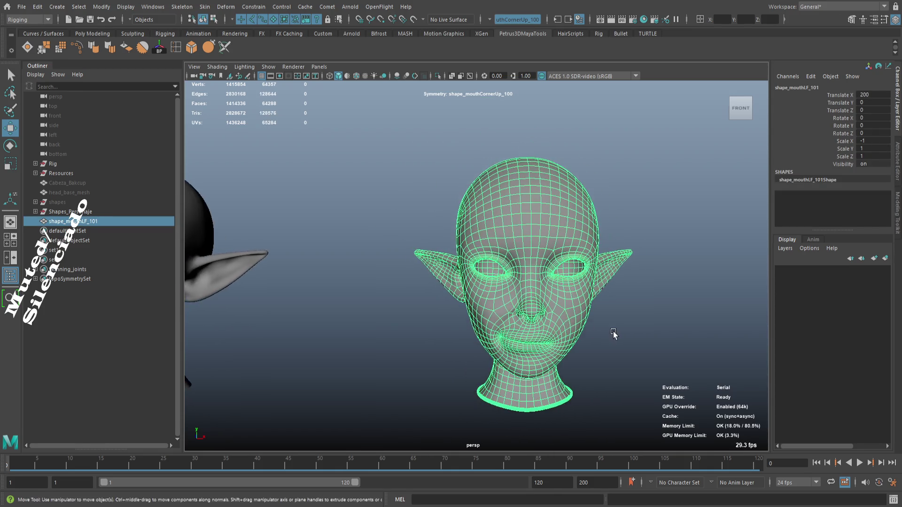
scroll(down, 3)
click(611, 333)
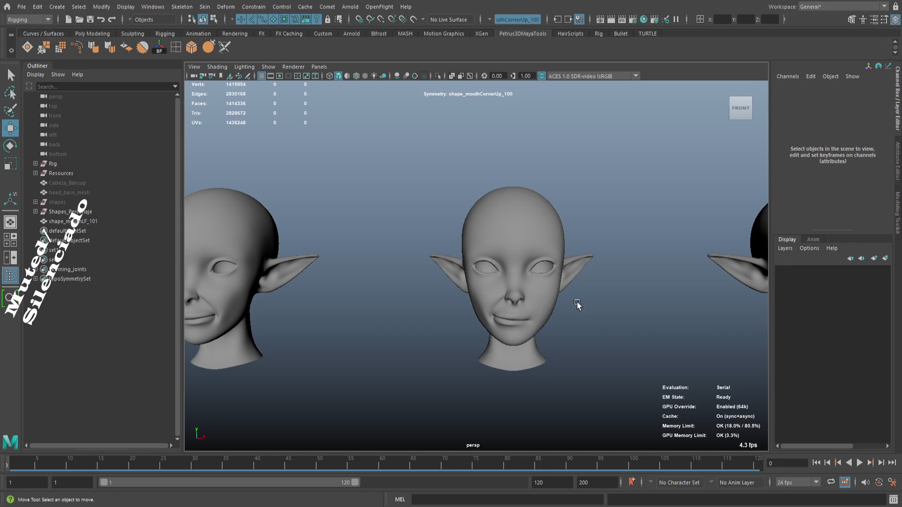
- Group shape_mouthLF_101 into group1 and select it inside the group
click(520, 302)
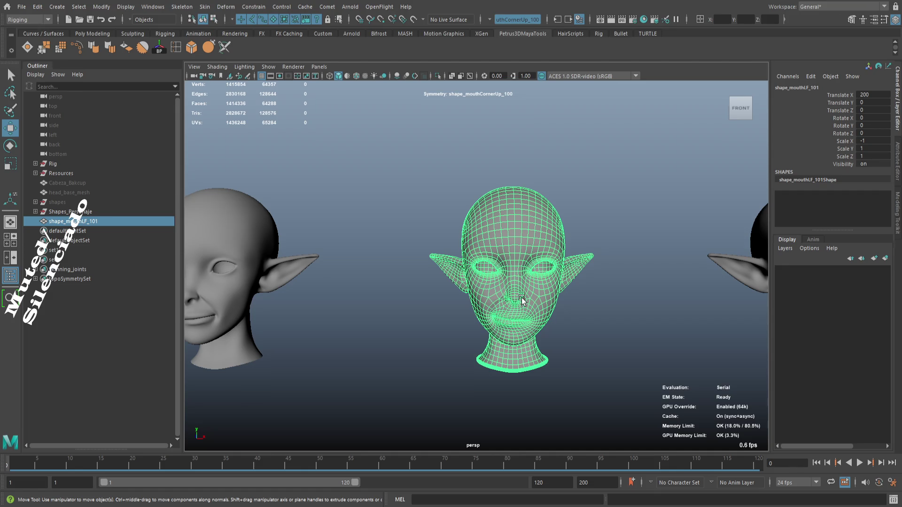
key(ctrl+g)
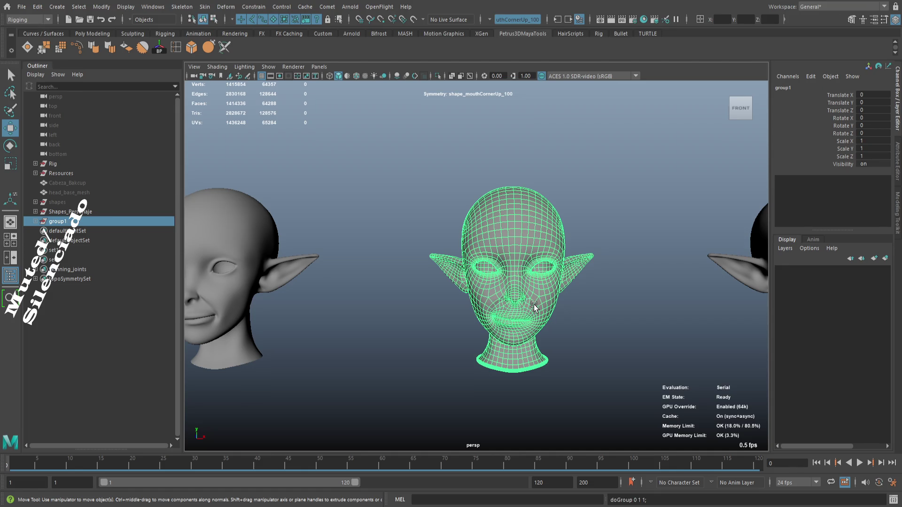
click(35, 221)
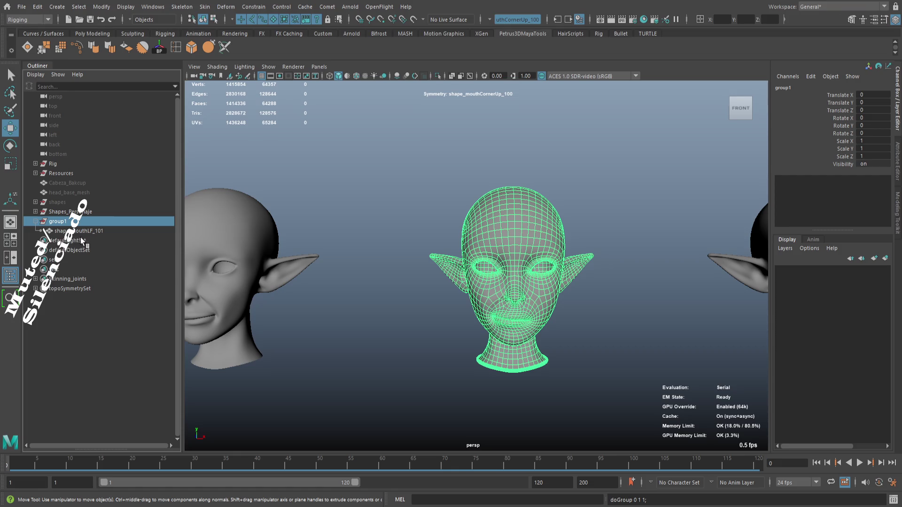
click(104, 230)
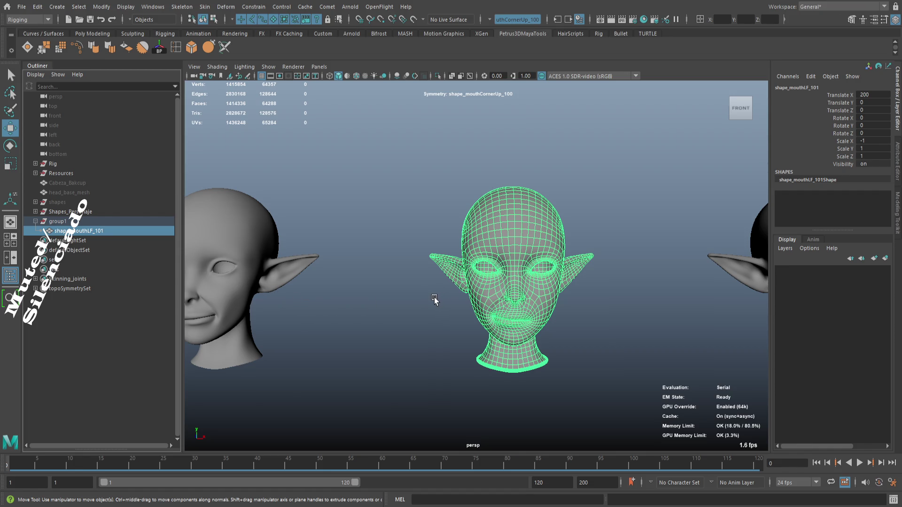
- Delete the extra shape_mouthLF_102 duplicate and select the shape_mouthLF_100 head
key(ctrl+d)
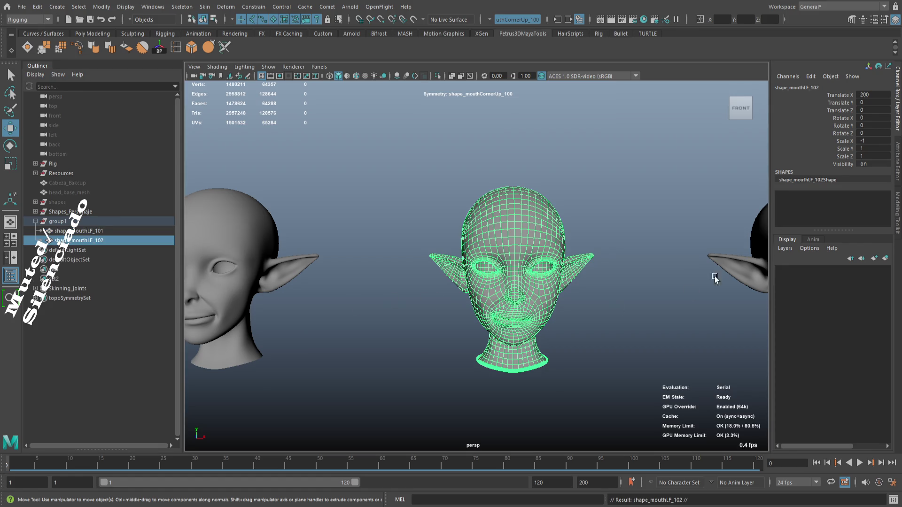
key(Delete)
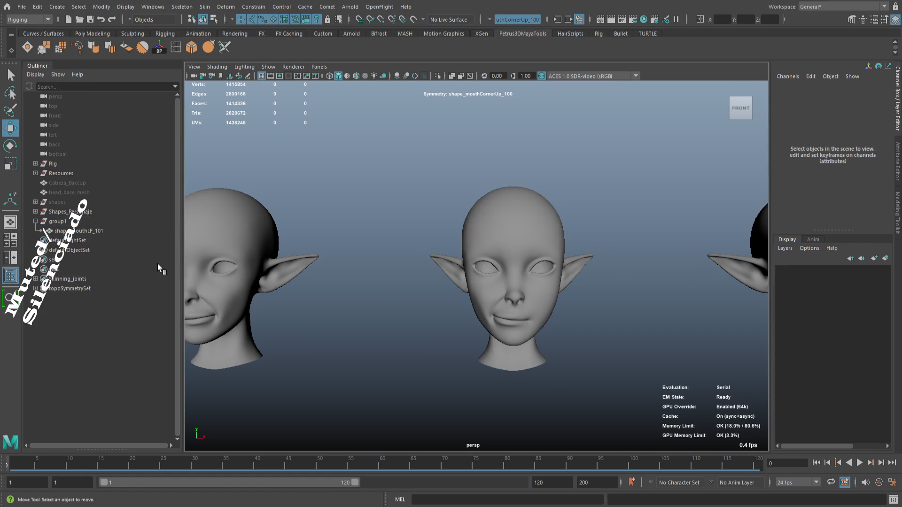
drag(540, 284, 422, 325)
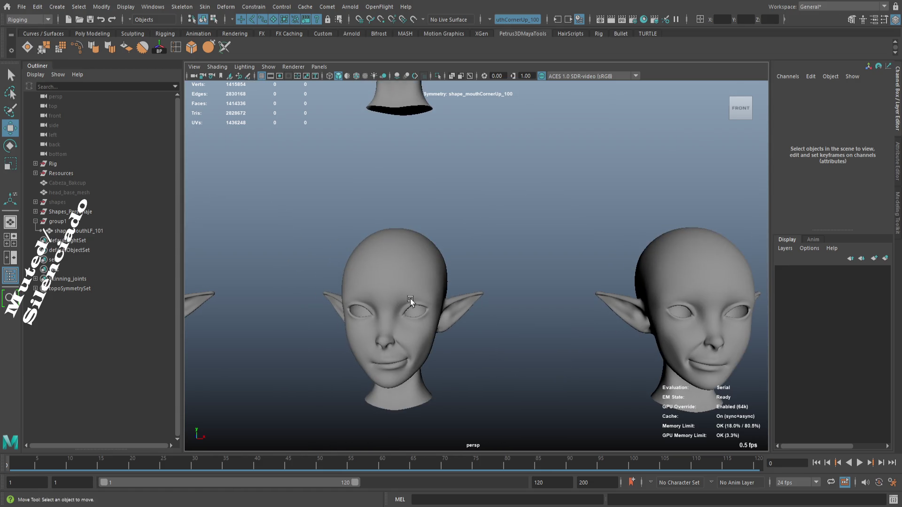
click(409, 300)
drag(36, 213, 79, 234)
- Group shape_mouthLF_100 into a new group2, discarding an accidental duplicate
click(560, 371)
click(427, 333)
key(ctrl+d)
key(ctrl+z)
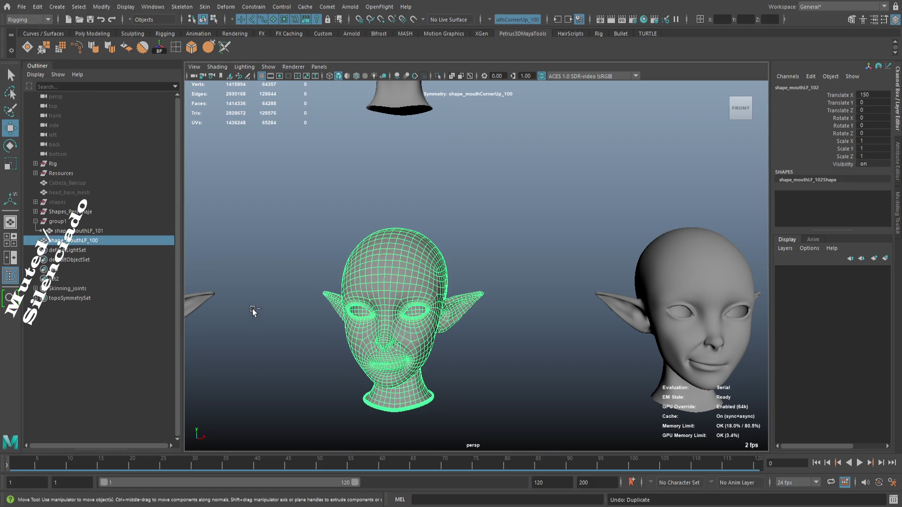
key(ctrl+g)
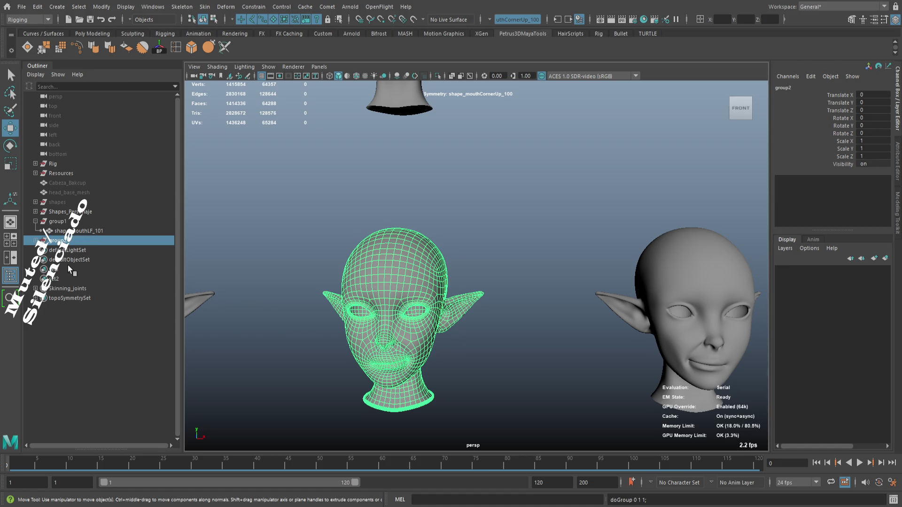
click(35, 241)
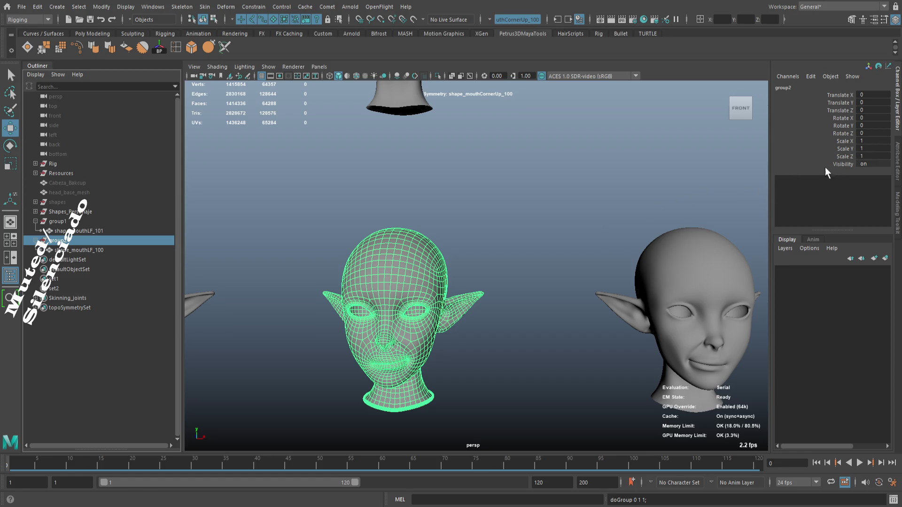
- Scale group2 by -1 on X, Y and Z, then duplicate it as group3
drag(545, 301, 598, 301)
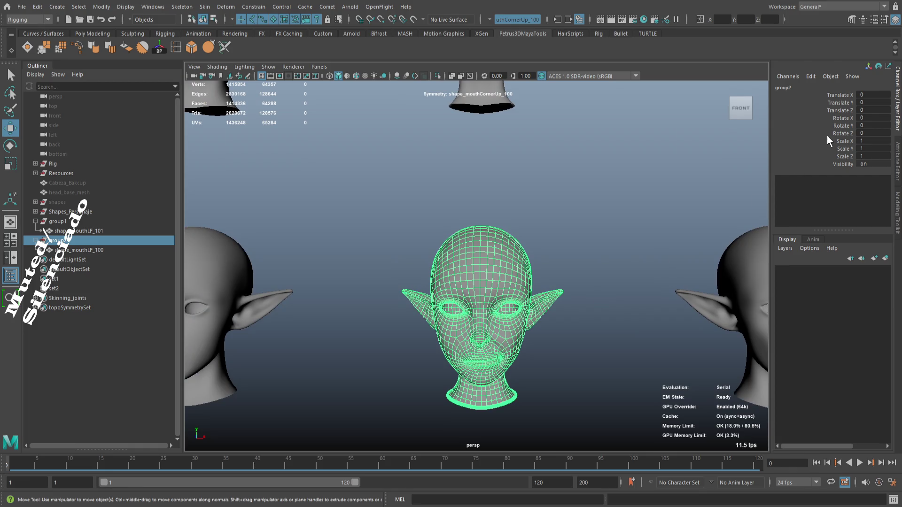
drag(868, 141, 867, 156)
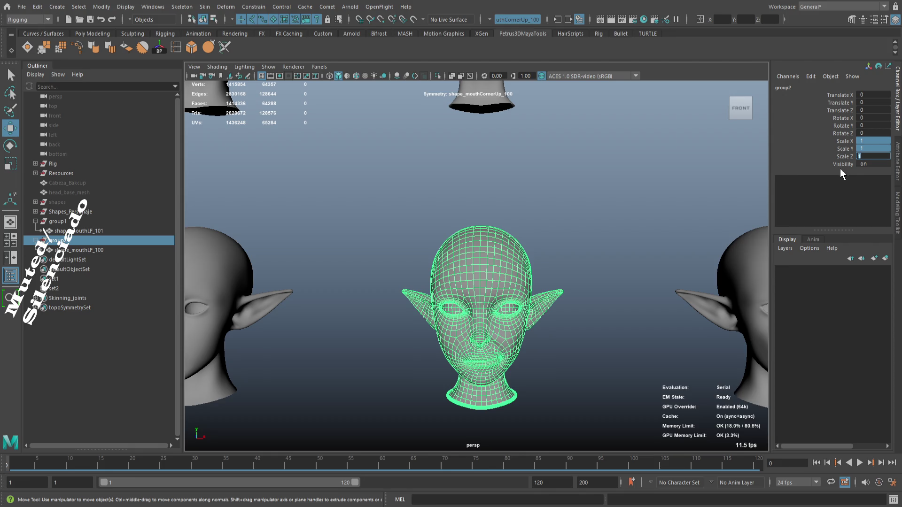
text(-1)
key(Return)
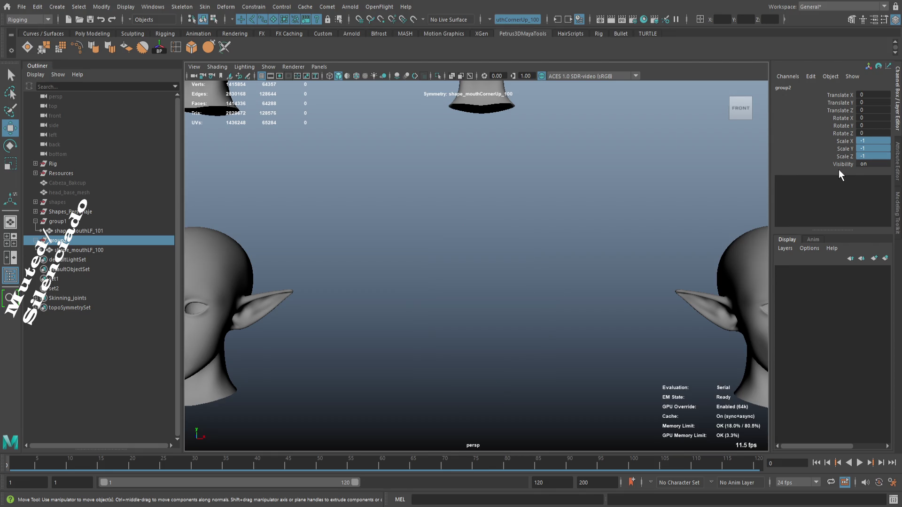
key(f)
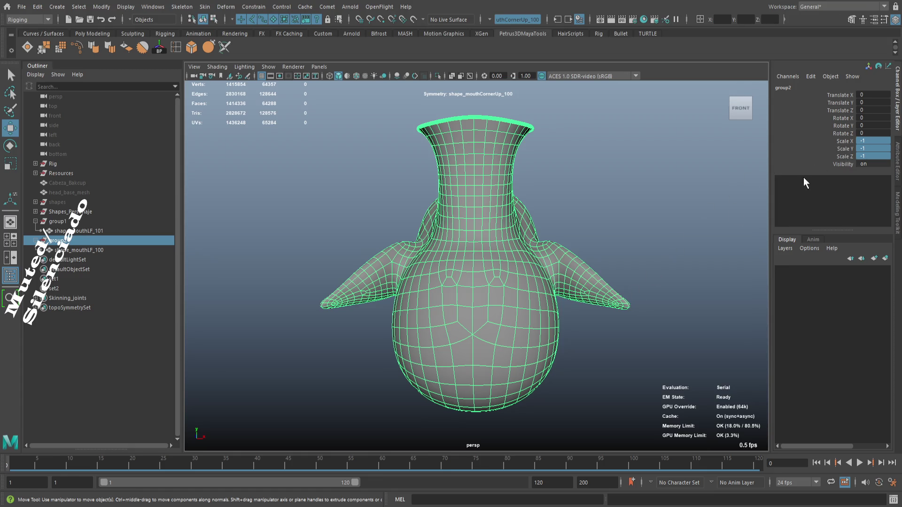
scroll(down, 3)
scroll(up, 3)
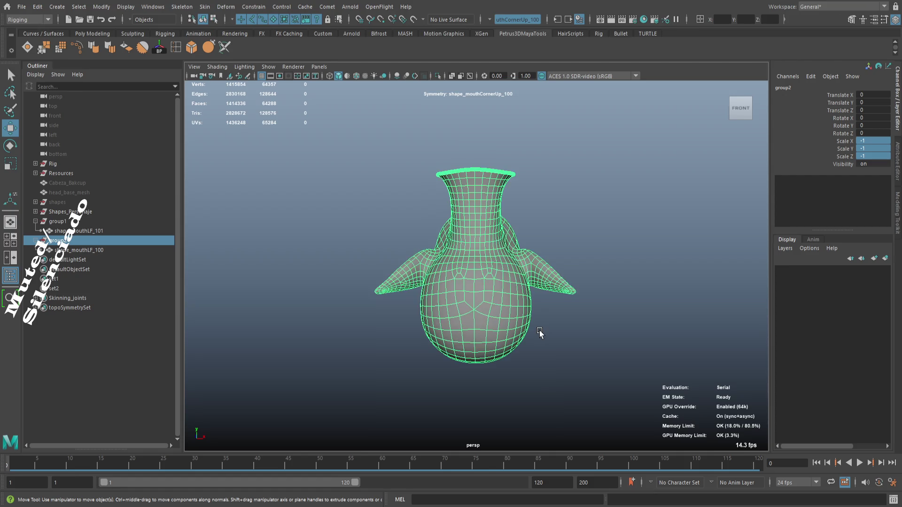
scroll(up, 3)
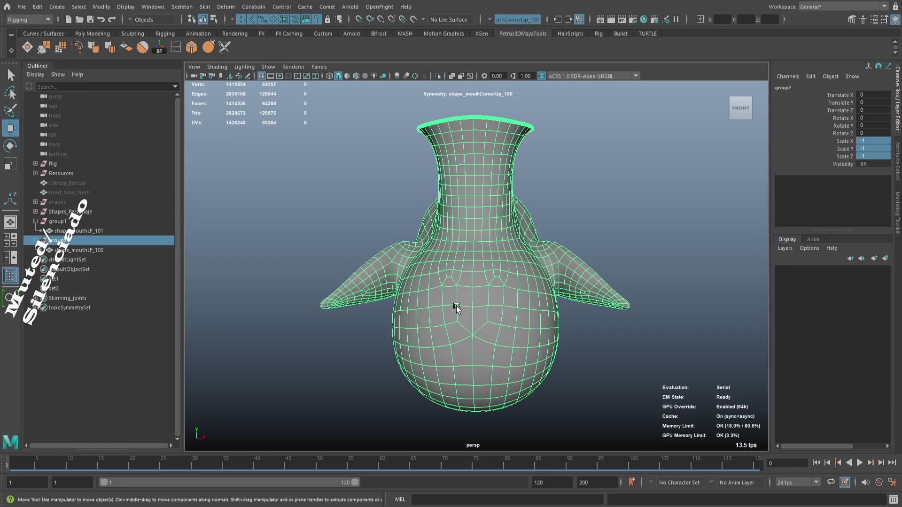
scroll(down, 3)
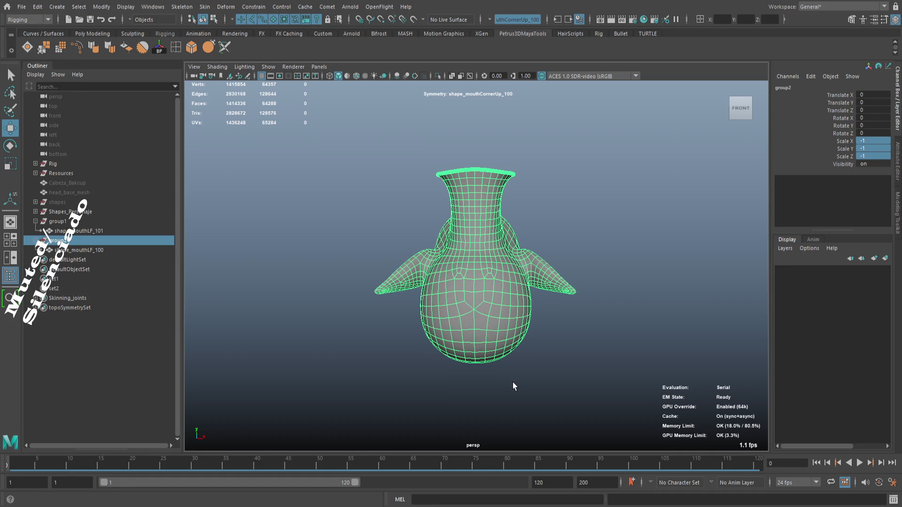
key(ctrl+d)
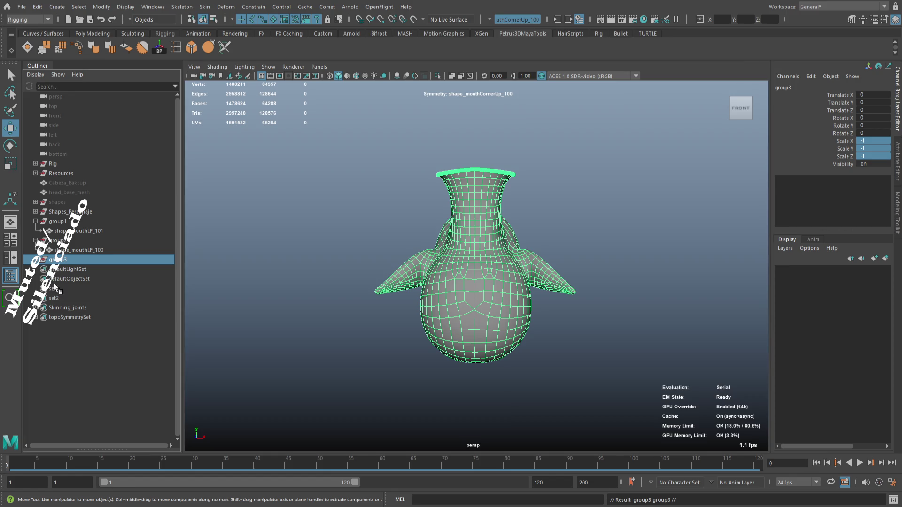
- Inspect group3's shape_mouthLF_100 copy and shape_mouthLF_101 from several angles
click(36, 260)
click(67, 271)
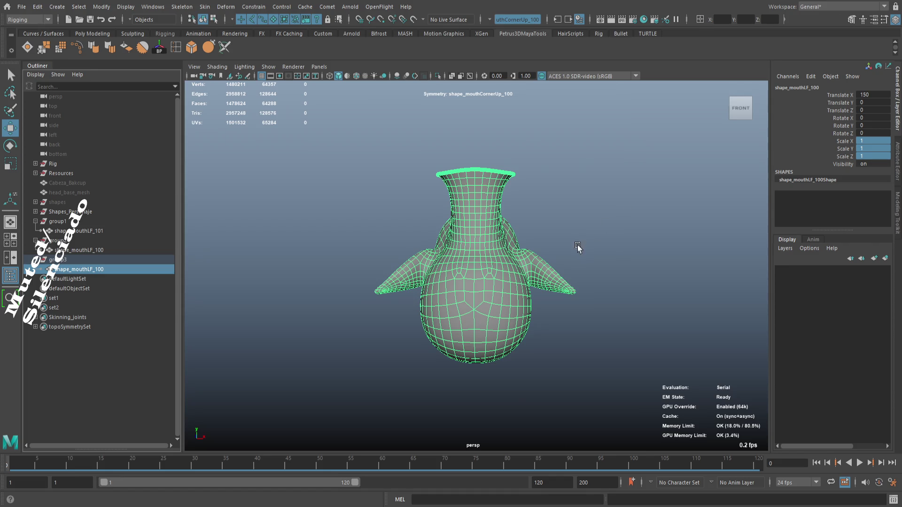
key(f)
drag(554, 277, 746, 288)
drag(568, 257, 537, 254)
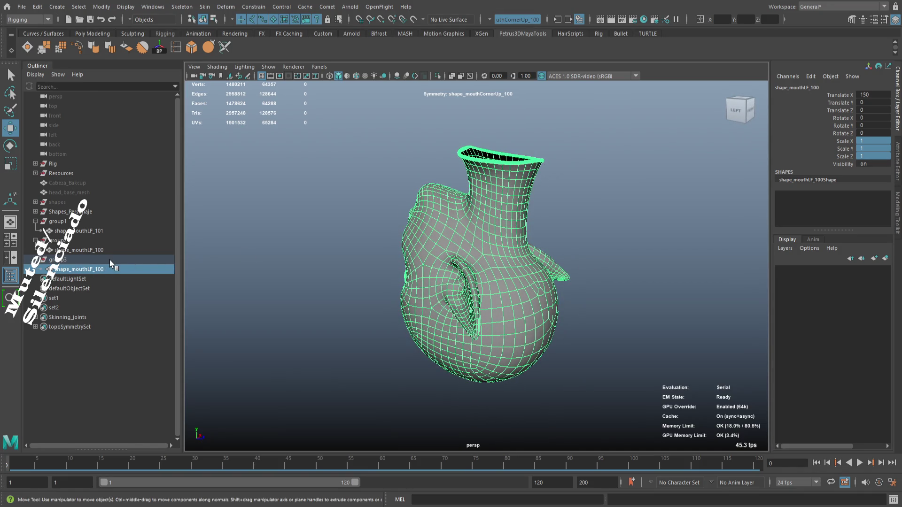
click(106, 230)
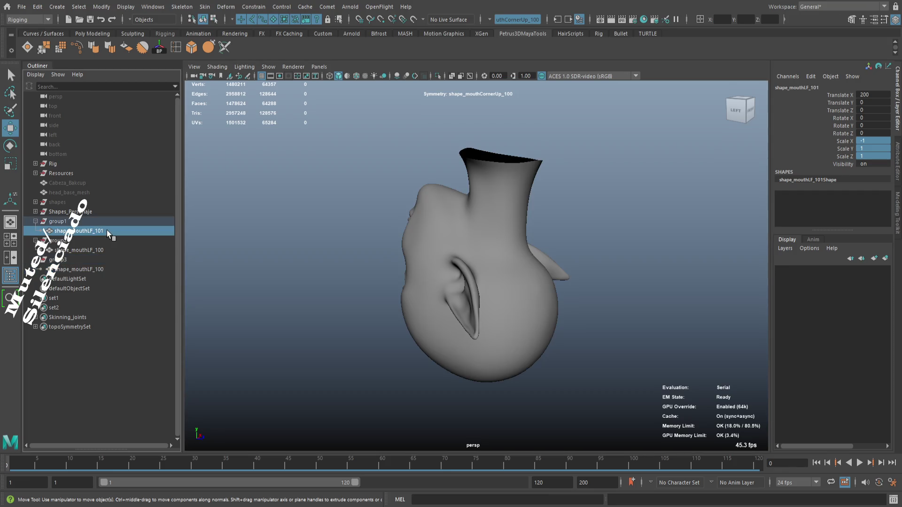
drag(470, 308, 419, 298)
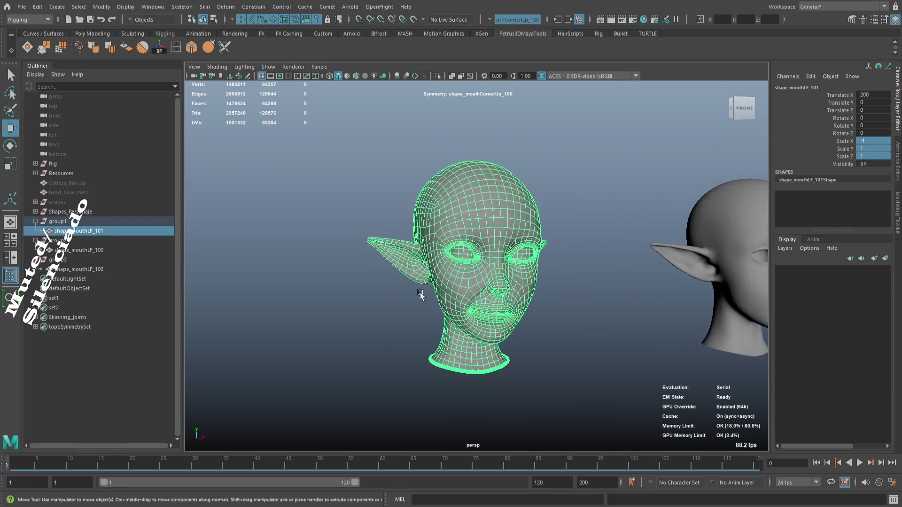
scroll(down, 3)
scroll(up, 3)
key(f)
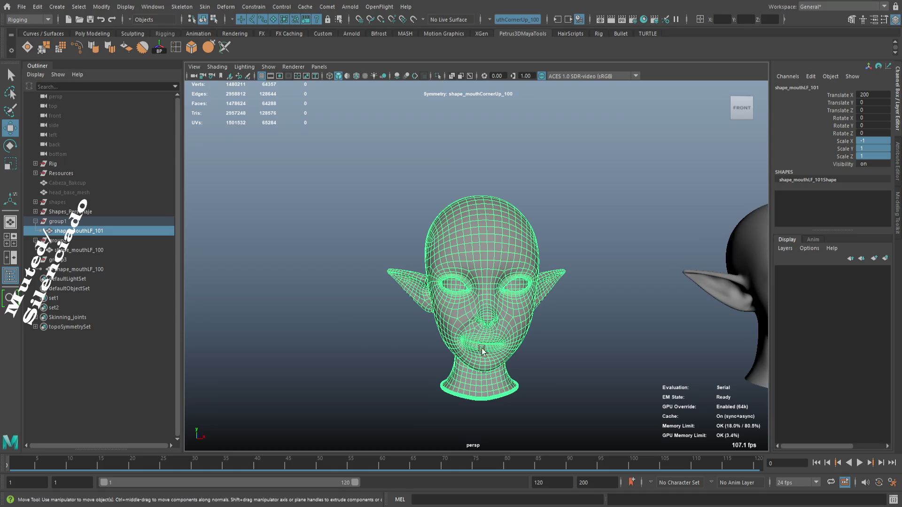
- Compare group2 and group3 transforms, then unparent group3's shape_mouthLF_100 copy to world level
click(104, 249)
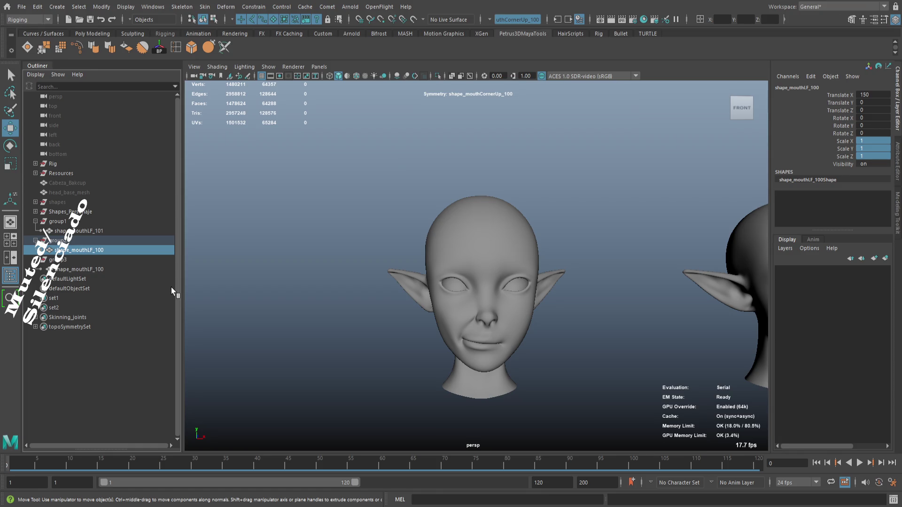
key(f)
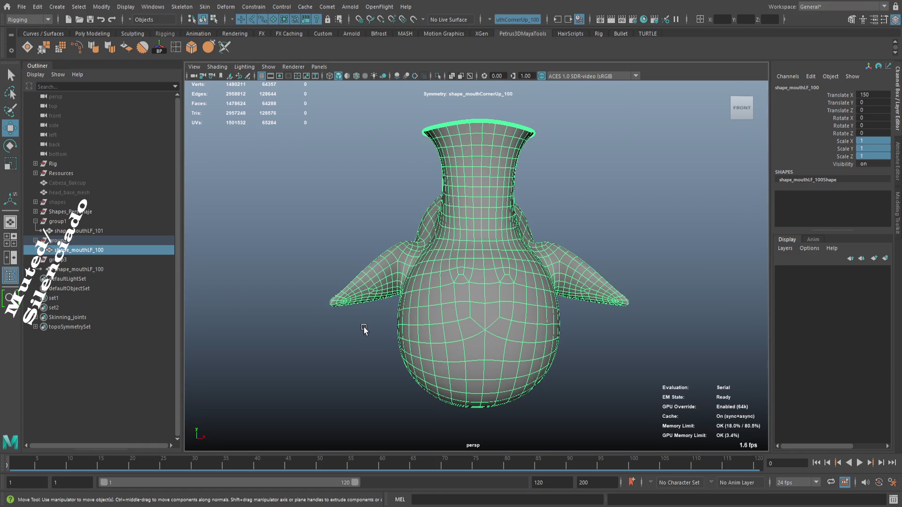
click(90, 243)
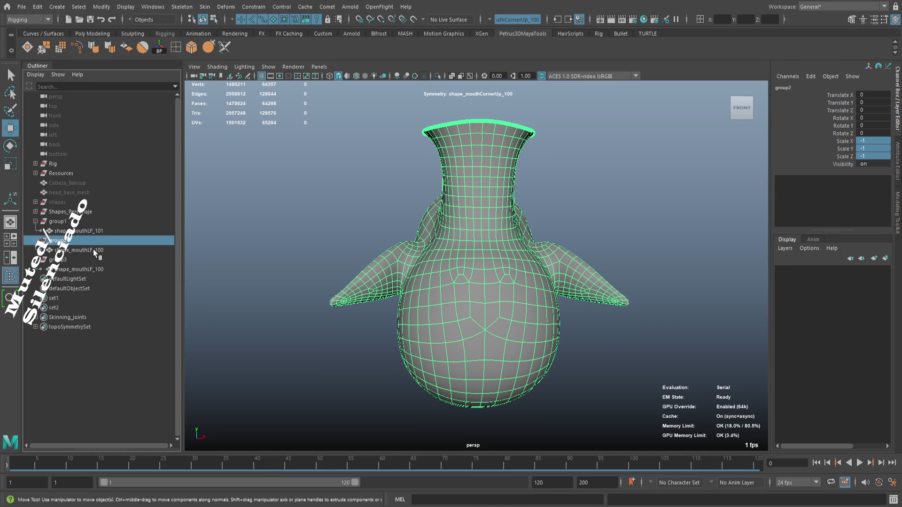
click(96, 250)
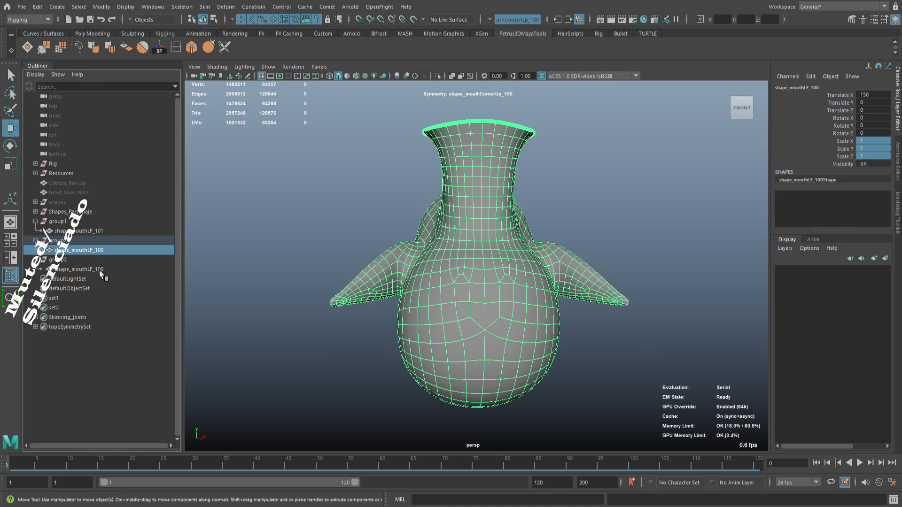
click(99, 269)
click(97, 262)
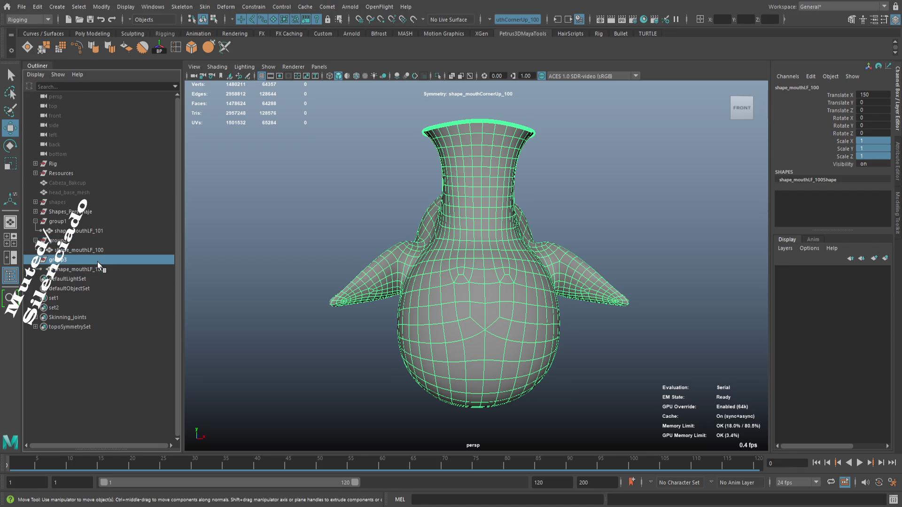
click(103, 269)
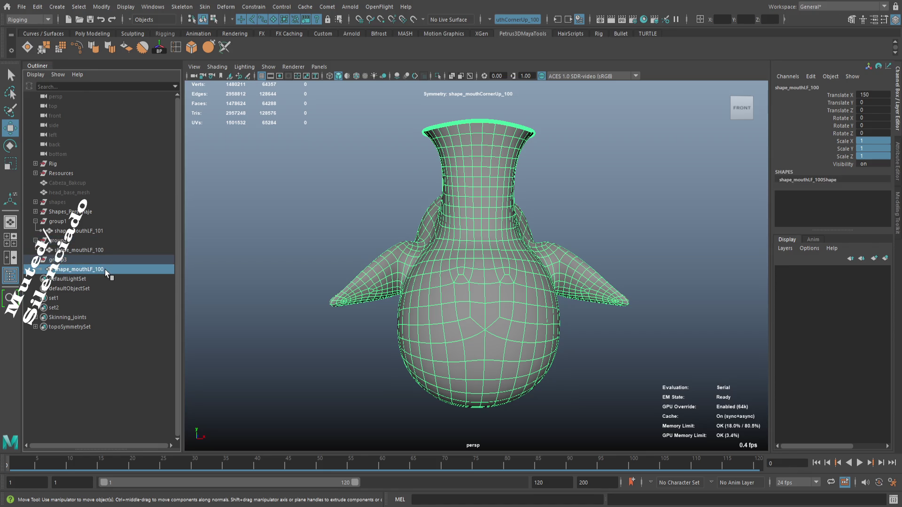
key(shift+p)
scroll(down, 3)
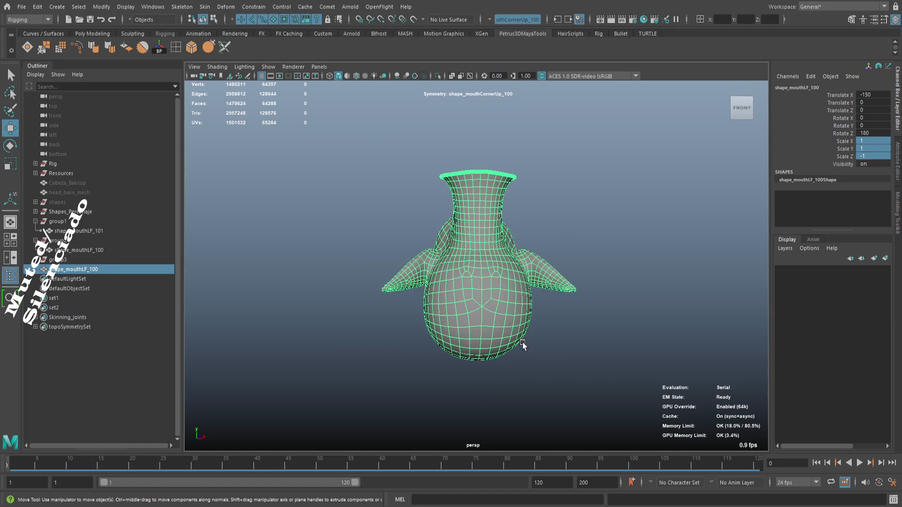
- Delete the shape_mouthLF_100 copy and reset group2's Scale X to 1
scroll(down, 3)
drag(510, 322, 517, 324)
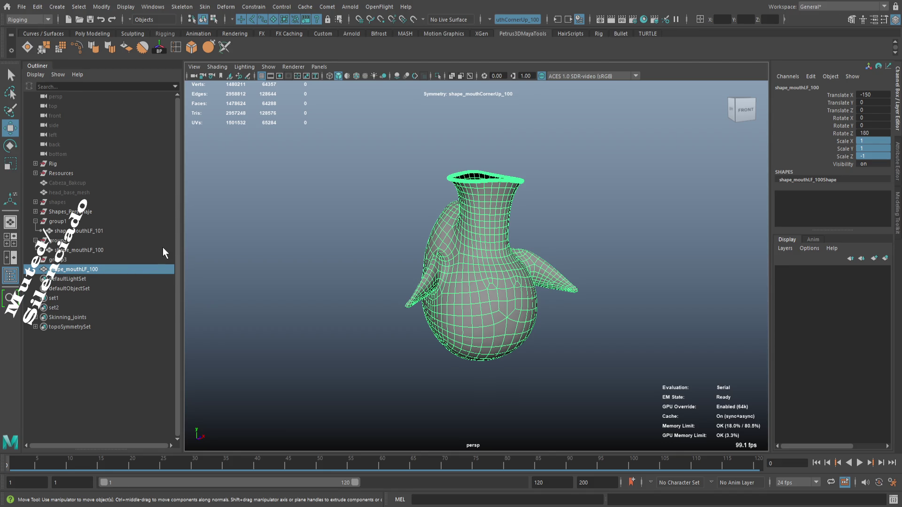
key(Delete)
drag(104, 259, 116, 249)
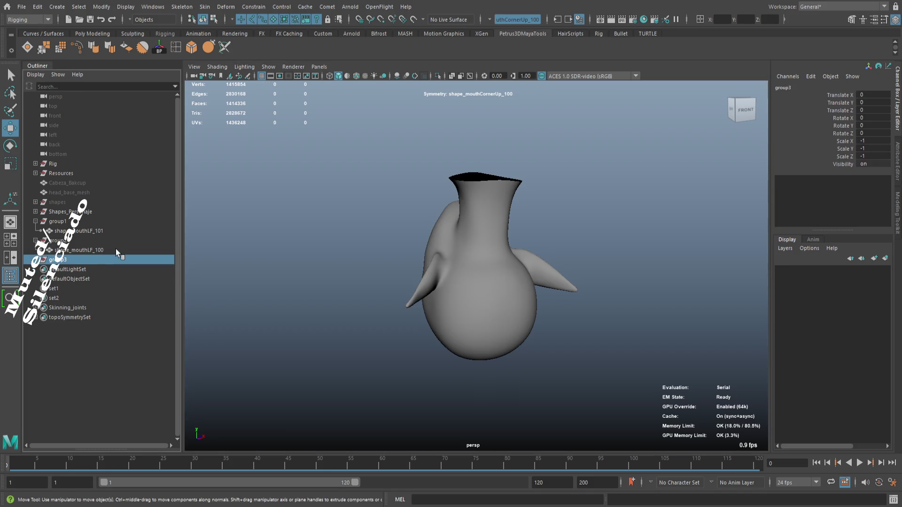
click(116, 249)
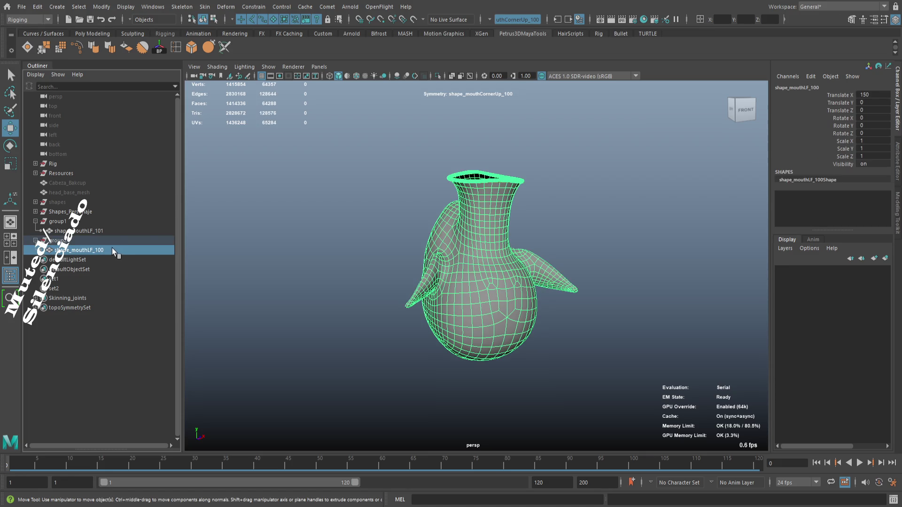
click(97, 239)
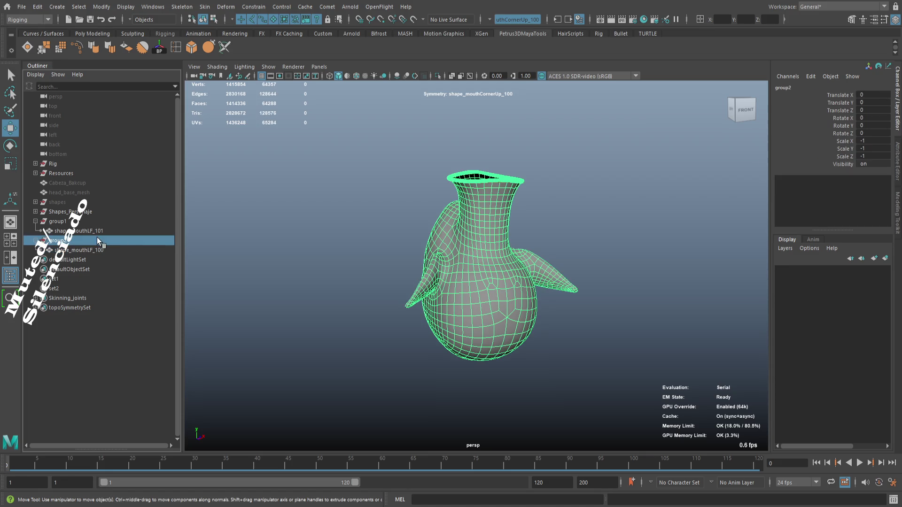
double_click(873, 141)
text(1)
key(Return)
- Put shape_mouthLF_100 into a new group3, then unparent it back to world level
drag(593, 246, 564, 246)
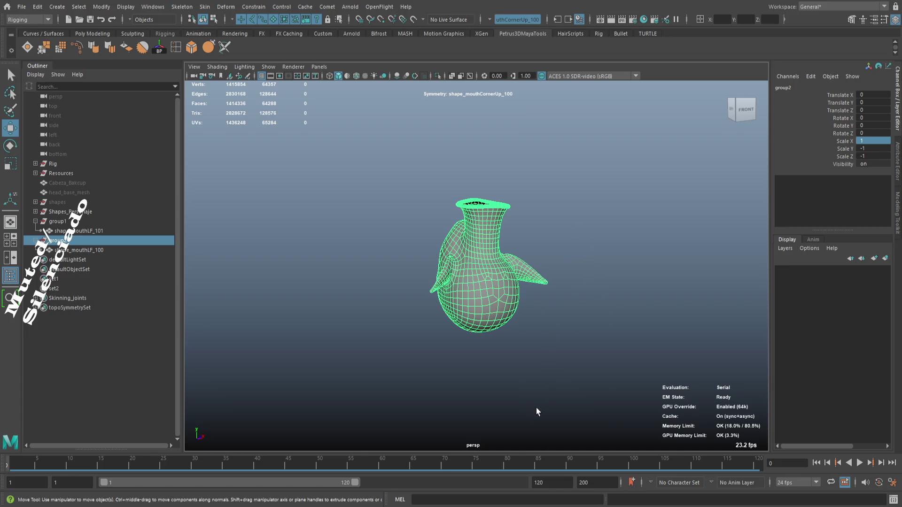
key(ctrl+shift+d)
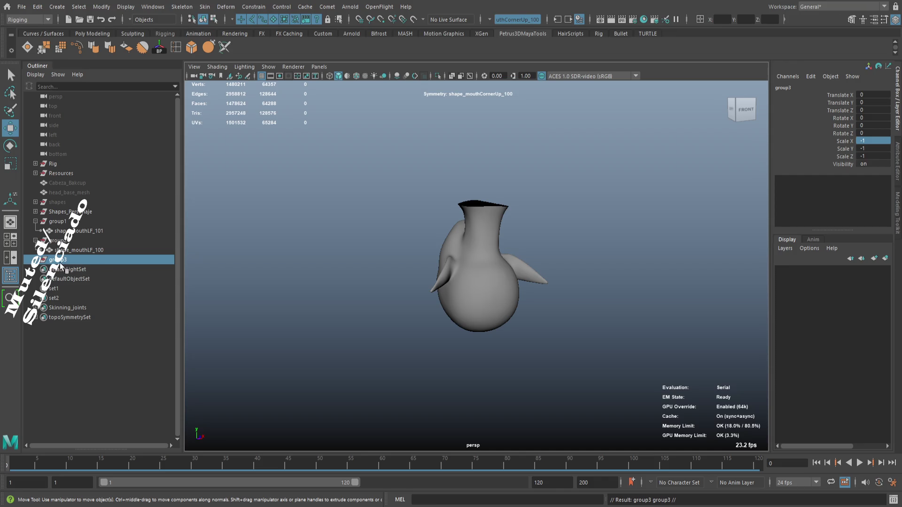
click(35, 260)
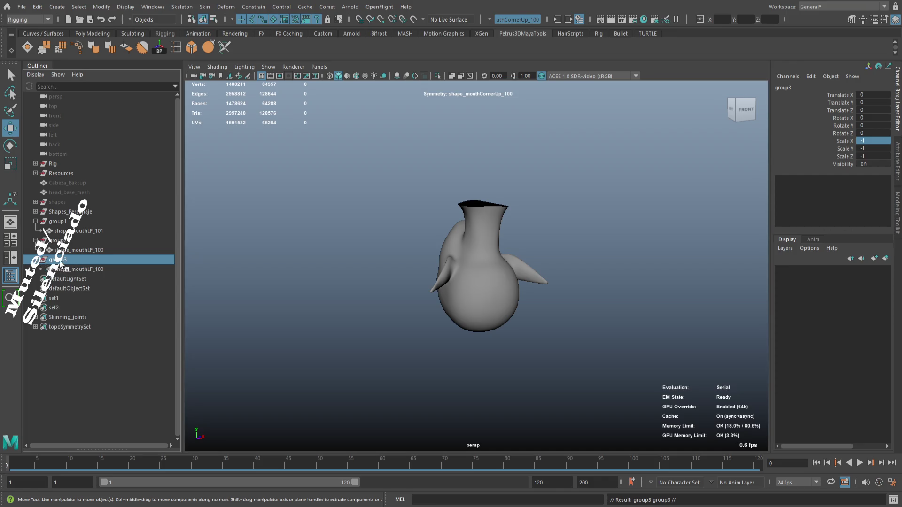
click(94, 270)
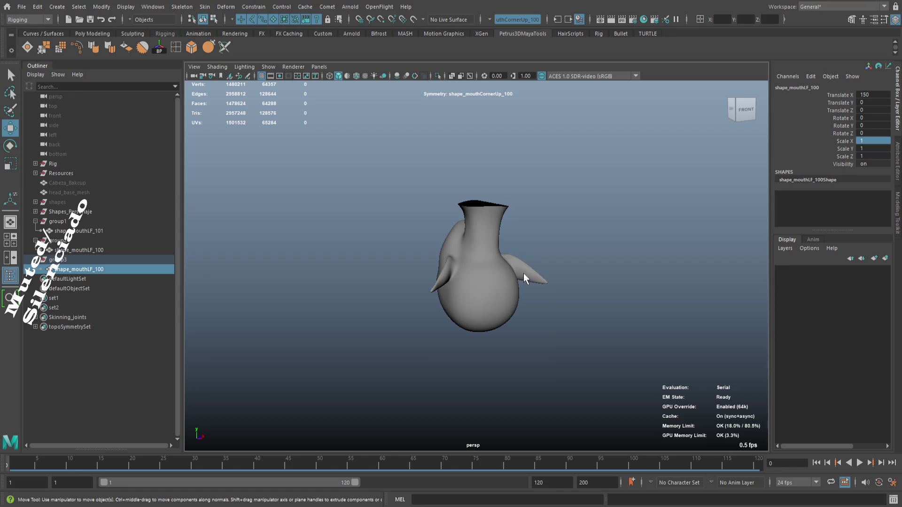
drag(612, 232, 638, 226)
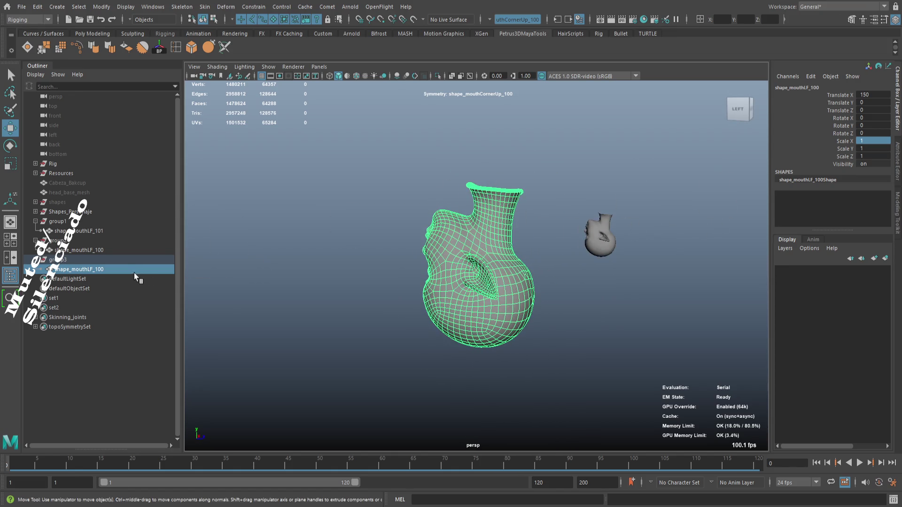
key(shift+p)
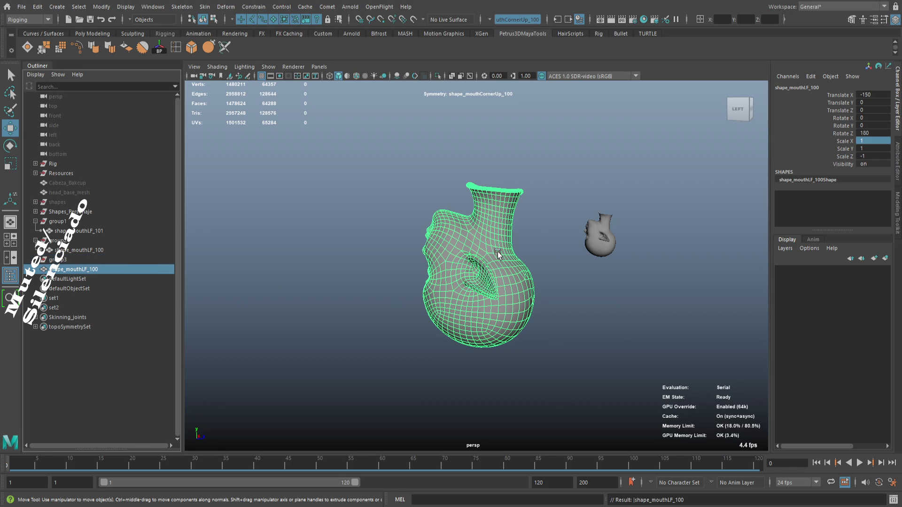
- Set the head's Rotate Z to 0 so it stands upright
click(869, 133)
text(0)
key(Return)
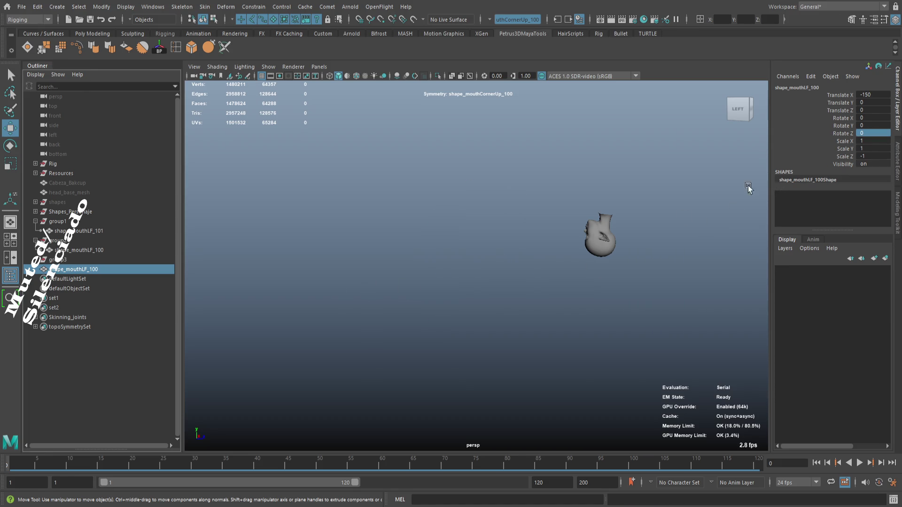
key(f)
drag(564, 252, 615, 258)
scroll(down, 3)
drag(540, 274, 614, 256)
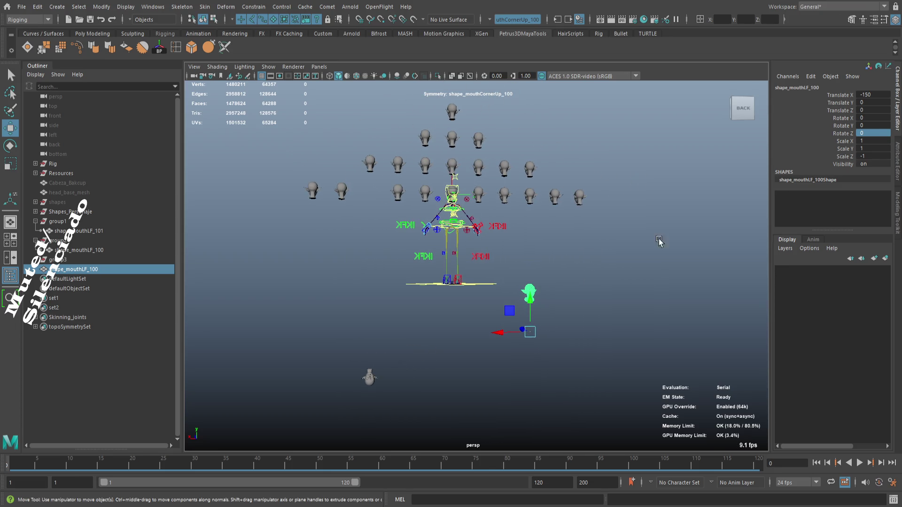
- Set shape_mouthLF_100's Scale Z to 1
key(f)
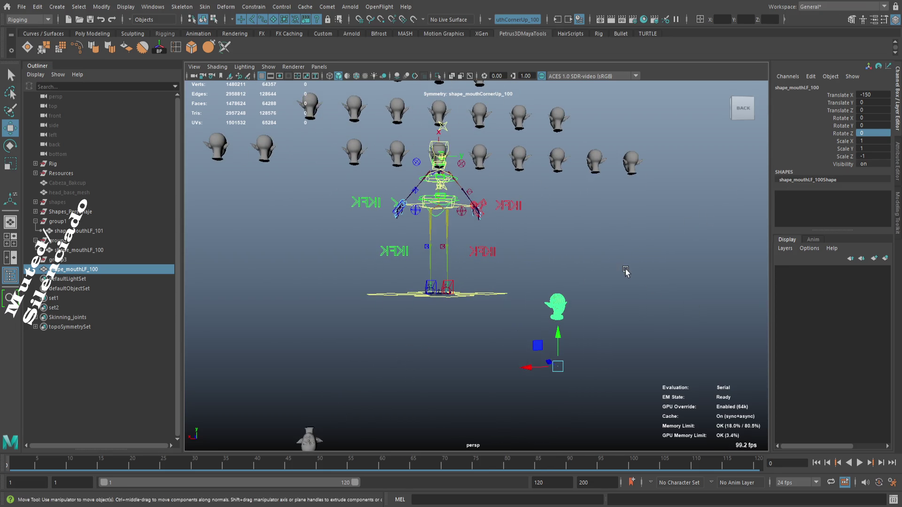
click(874, 155)
text(1)
key(Return)
scroll(down, 3)
drag(676, 253, 681, 268)
scroll(up, 3)
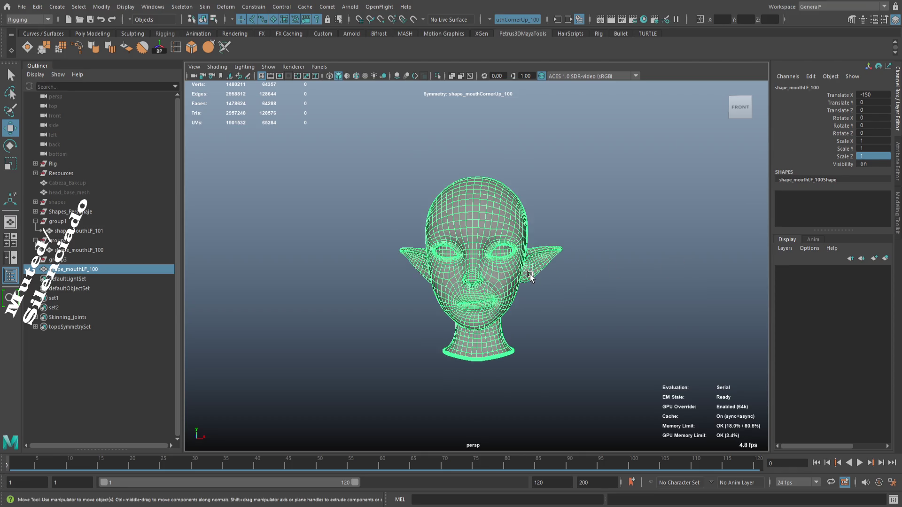
scroll(down, 3)
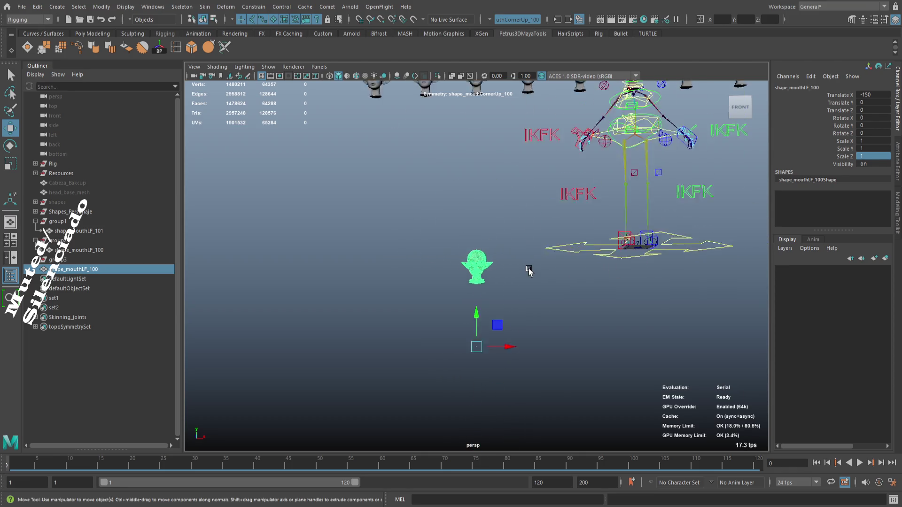
scroll(up, 3)
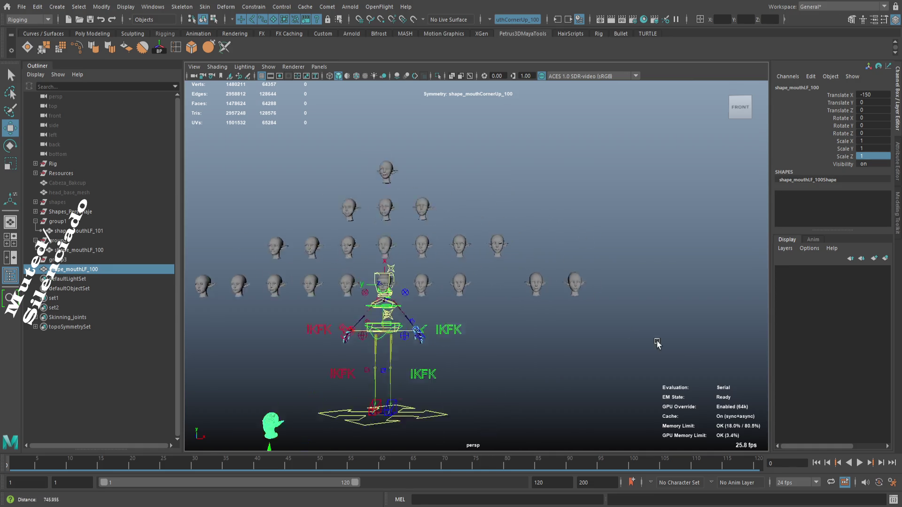
scroll(up, 3)
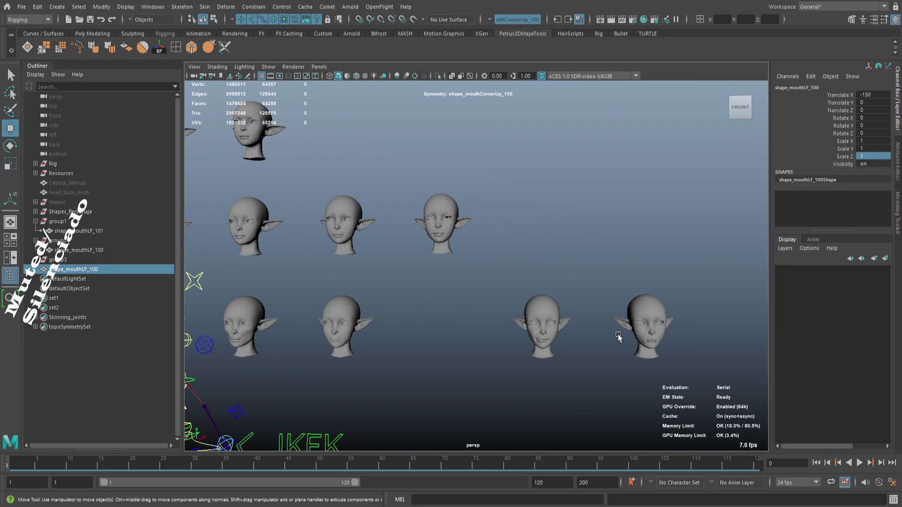
- Set shape_mouthLF_100's Scale X to -1 to mirror the head
click(552, 315)
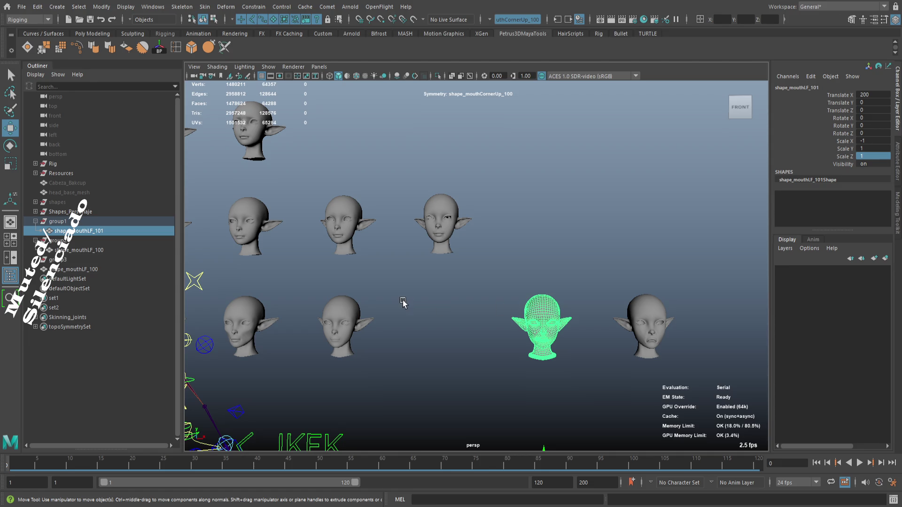
scroll(down, 3)
drag(434, 310, 803, 111)
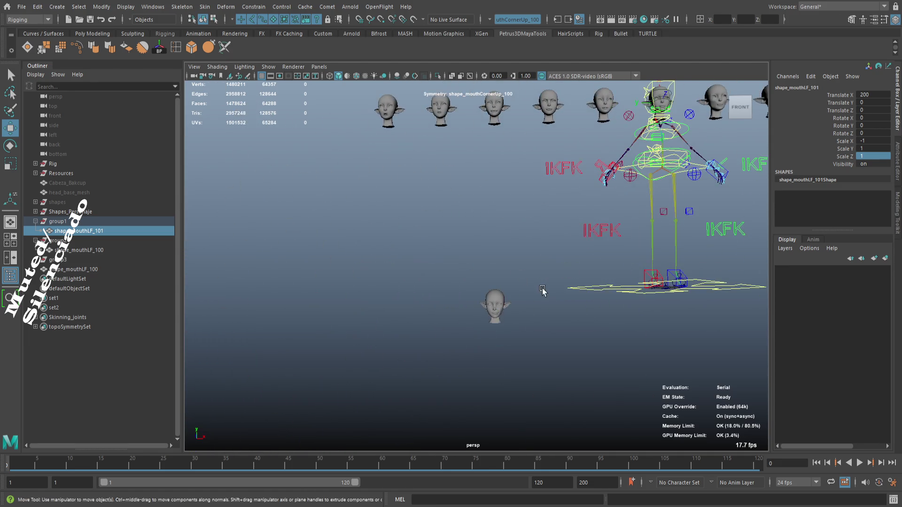
click(498, 301)
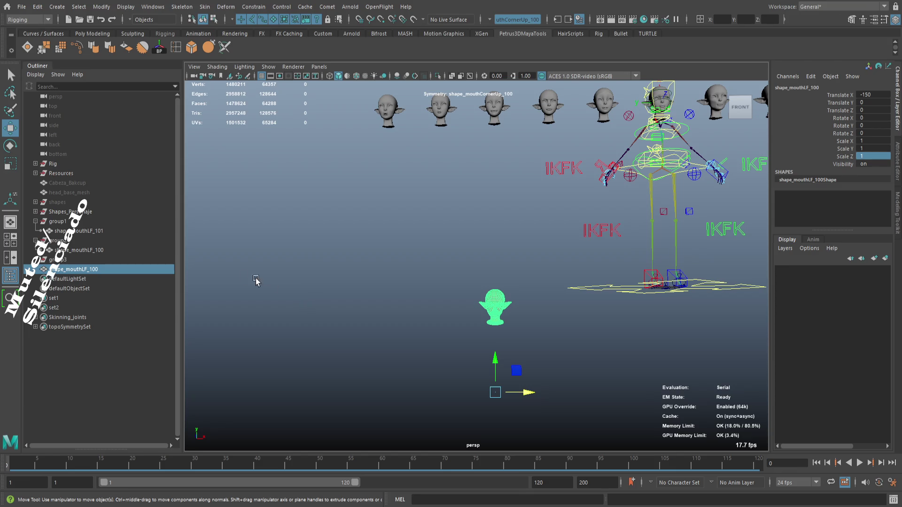
key(f)
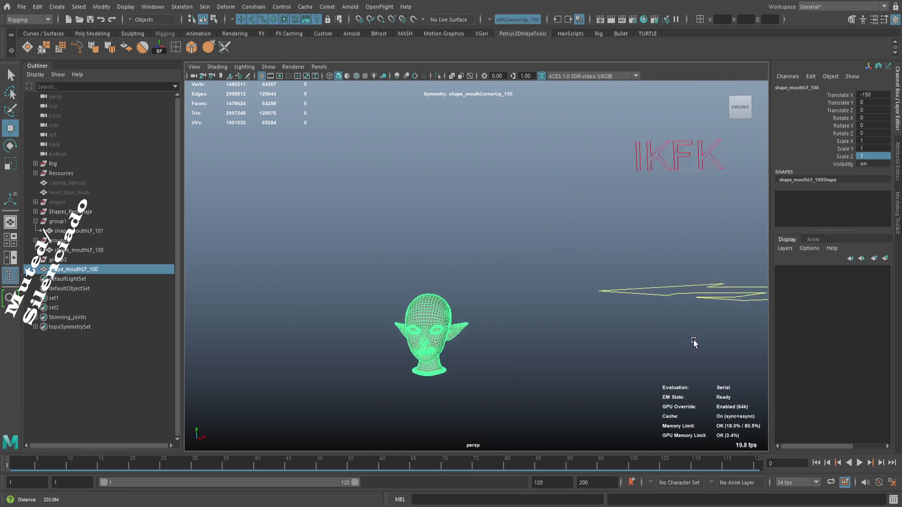
scroll(up, 3)
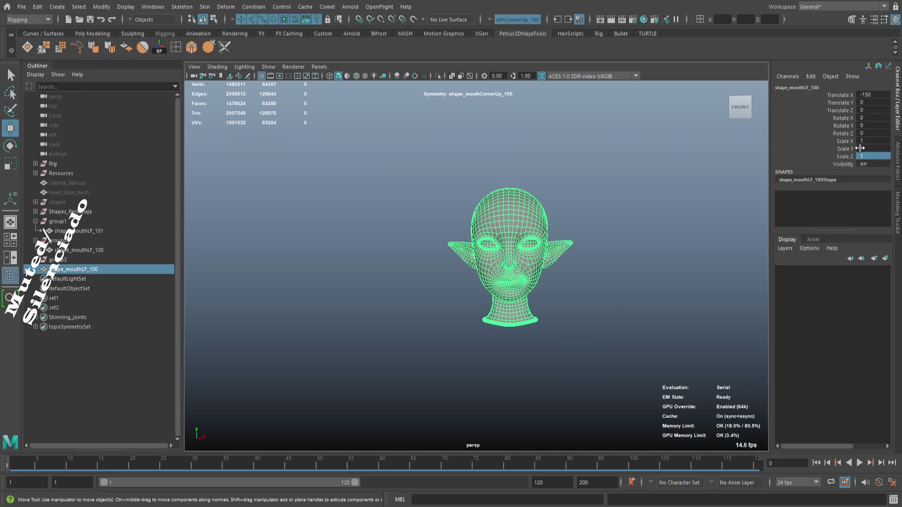
click(873, 139)
double_click(871, 141)
key(Return)
drag(585, 272, 540, 302)
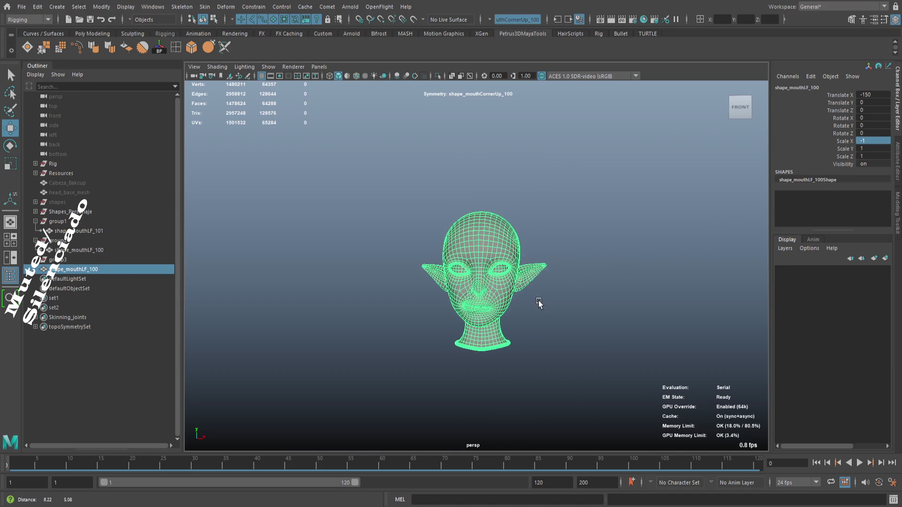
scroll(up, 3)
scroll(up, 3)
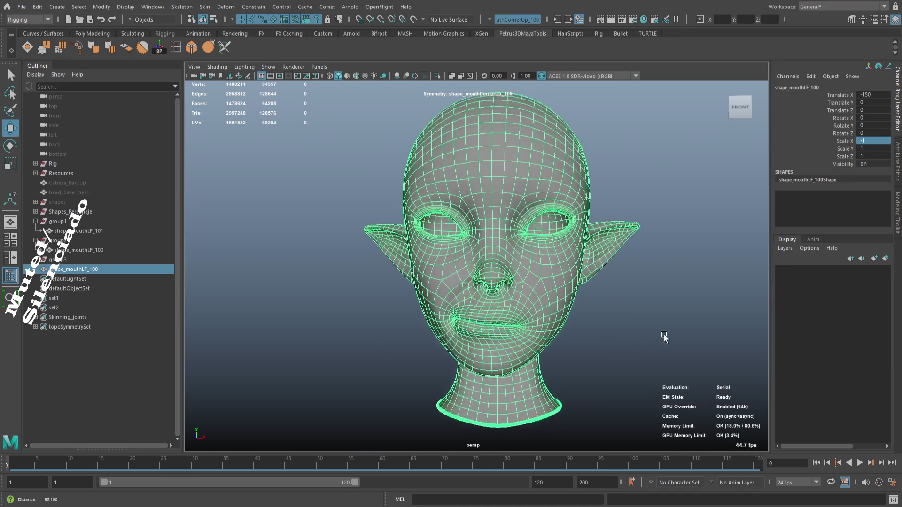
click(650, 319)
click(556, 312)
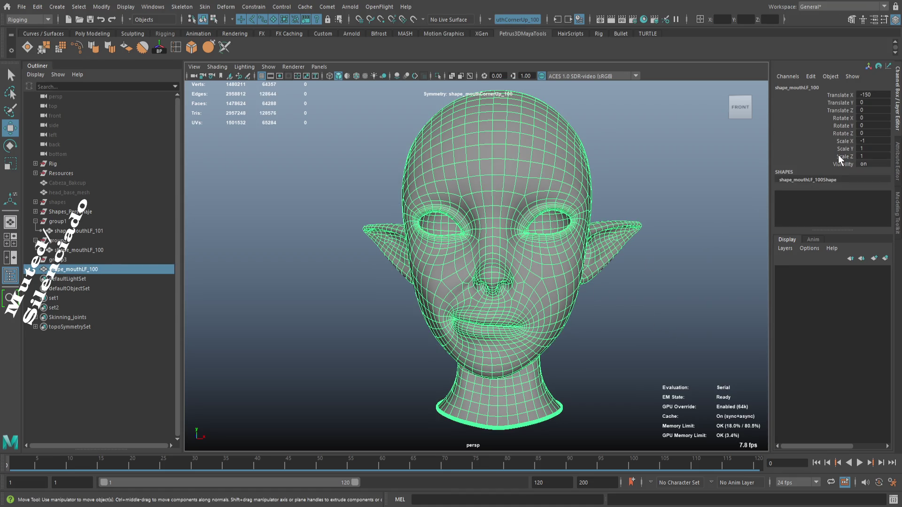
- Move shape_mouthLF_101 from group1 into group2, undoing an accidental slide along X
click(86, 229)
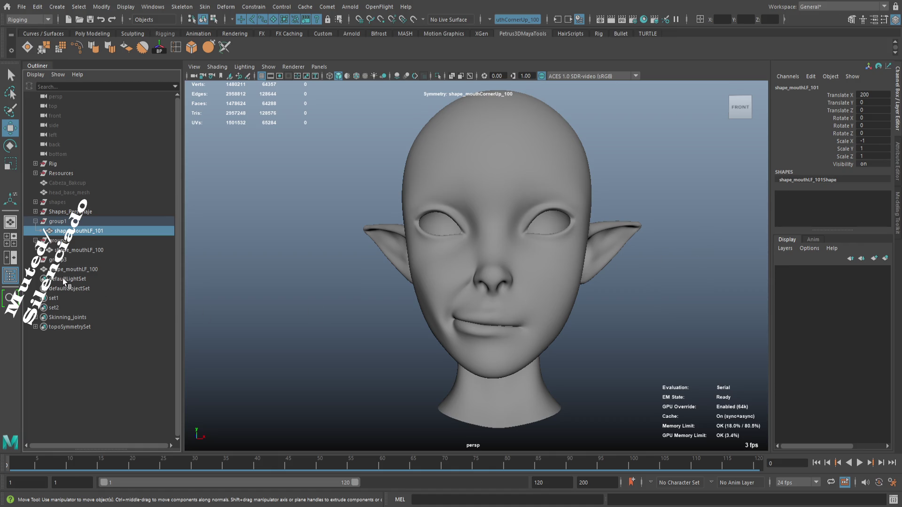
click(105, 218)
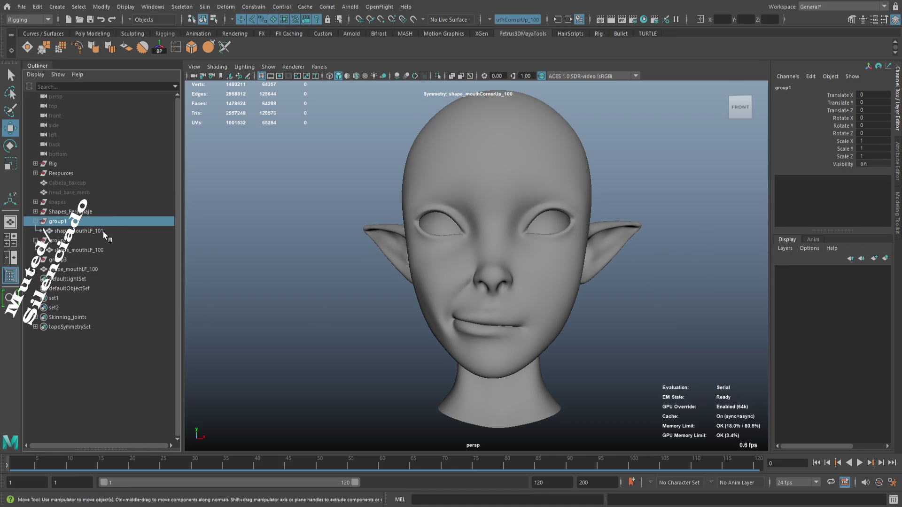
click(103, 232)
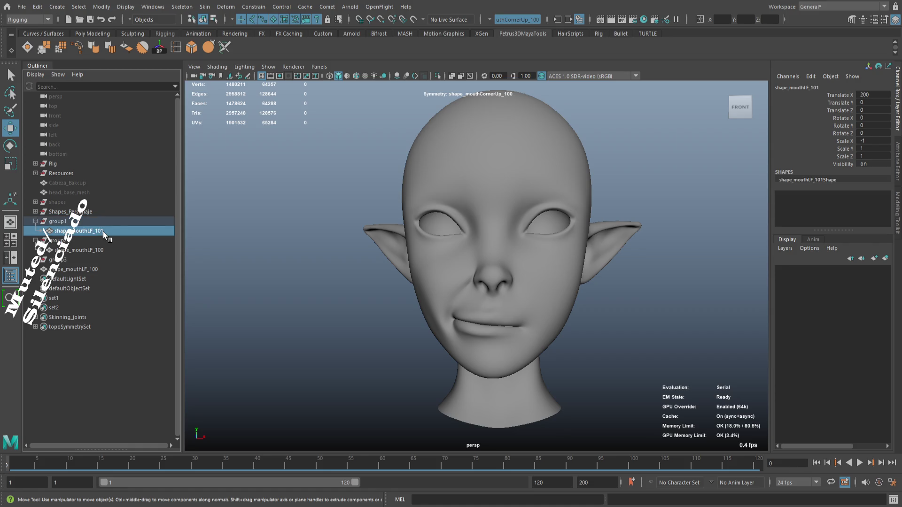
drag(103, 232, 66, 241)
key(f)
scroll(down, 3)
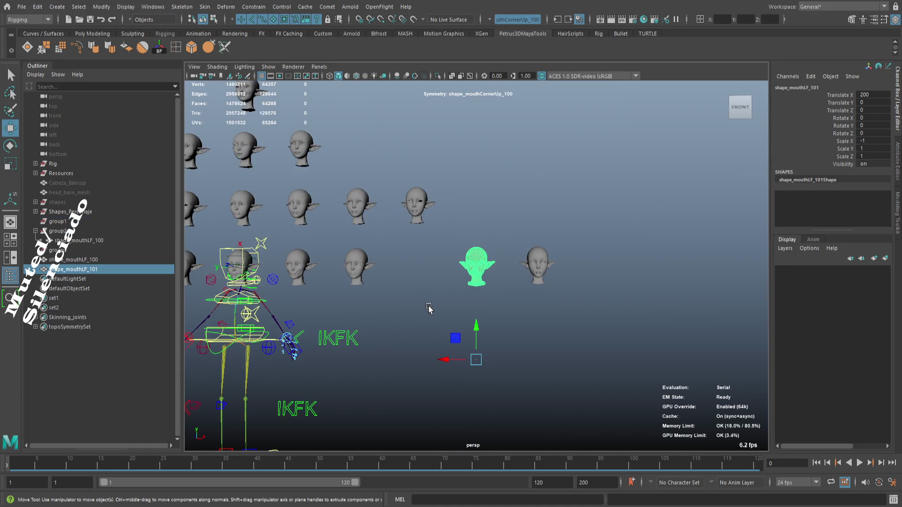
scroll(up, 3)
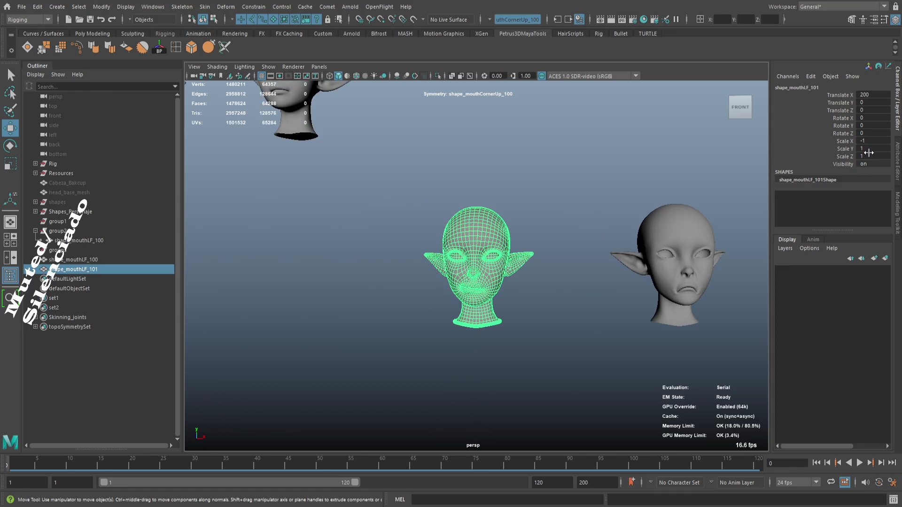
scroll(down, 3)
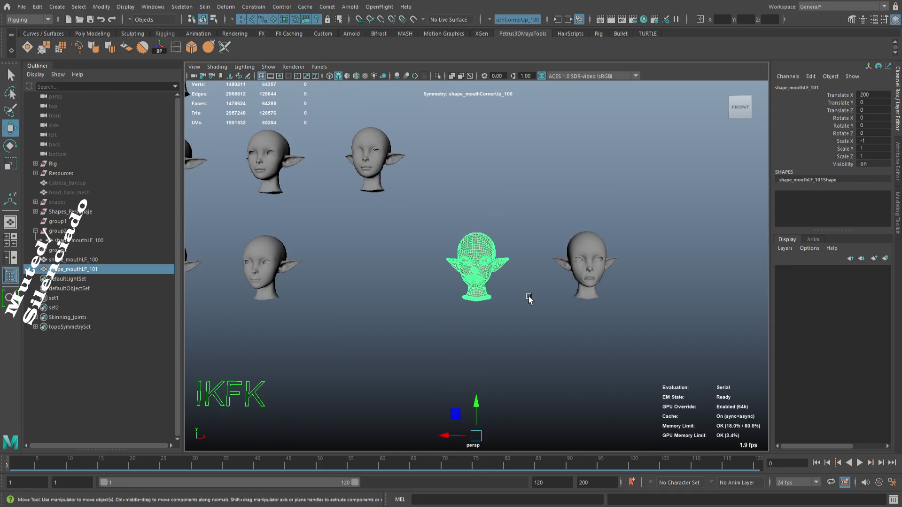
drag(445, 404, 397, 405)
key(ctrl+z)
scroll(up, 3)
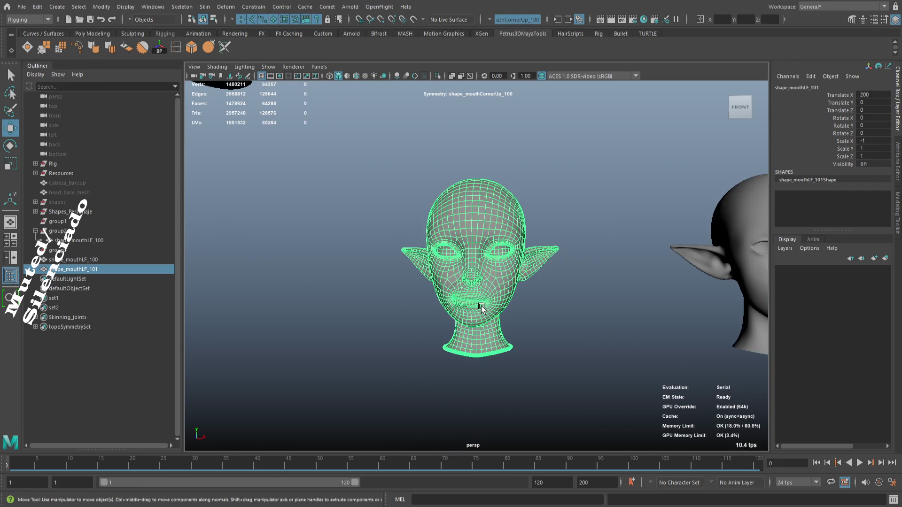
- Undo the regrouping, the negative Scale X and the grouping of the mouth shape
key(ctrl+z)
key(ctrl+z)
key(ctrl+z)
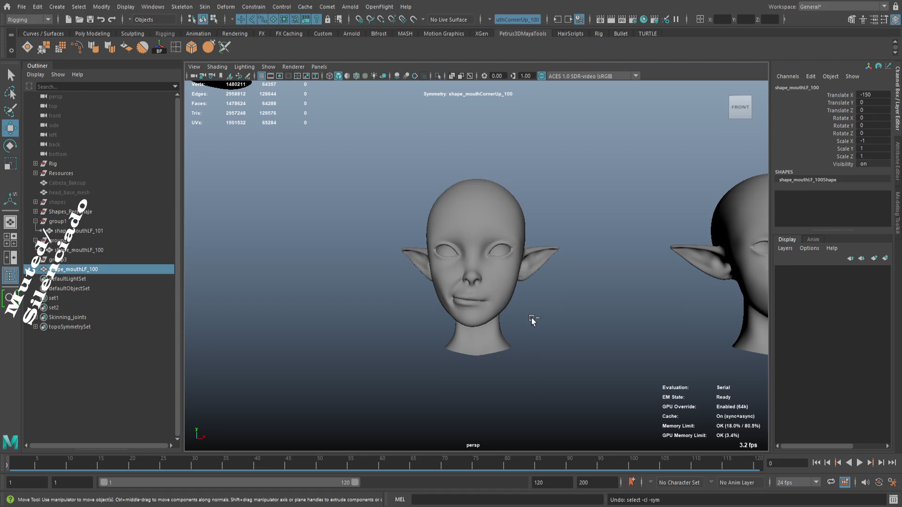
key(ctrl+z)
key(ctrl+z)
key(ctrl+z)
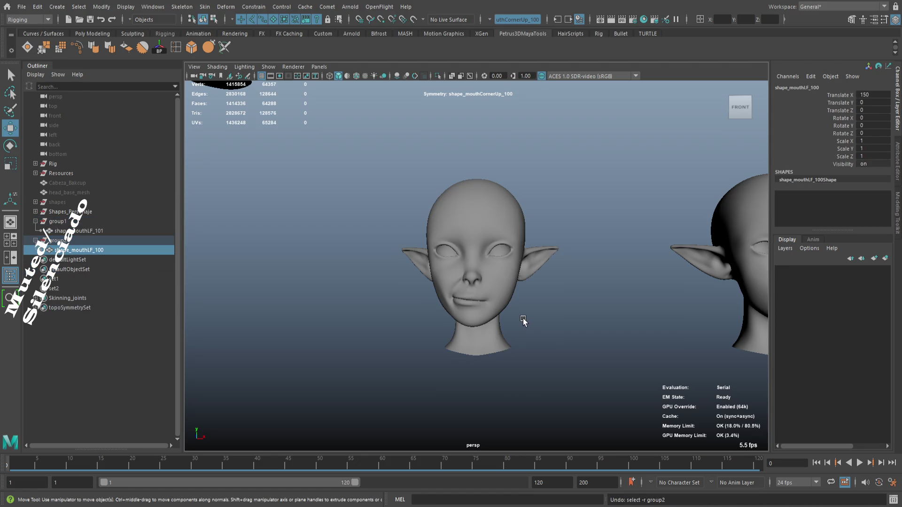
scroll(down, 3)
key(ctrl+z)
key(ctrl+z)
key(ctrl+z)
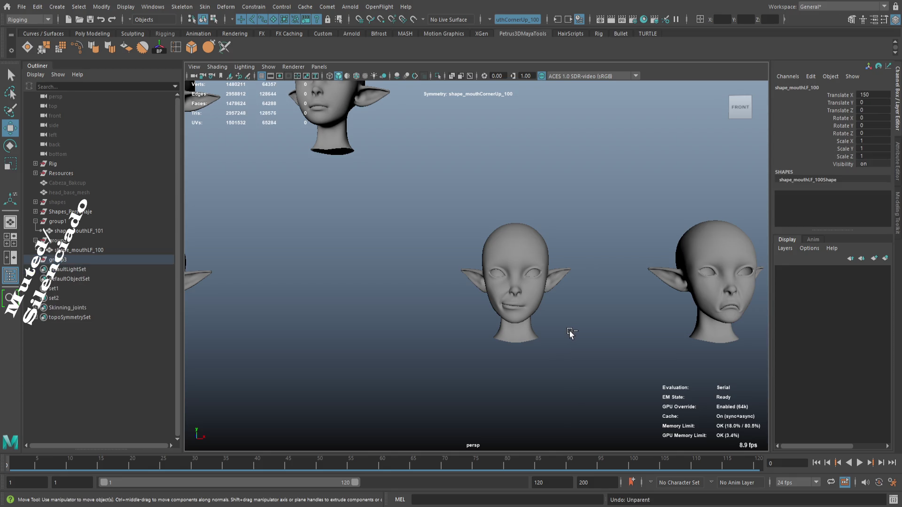
key(ctrl+z)
key(ctrl+z)
key(ctrl+z)
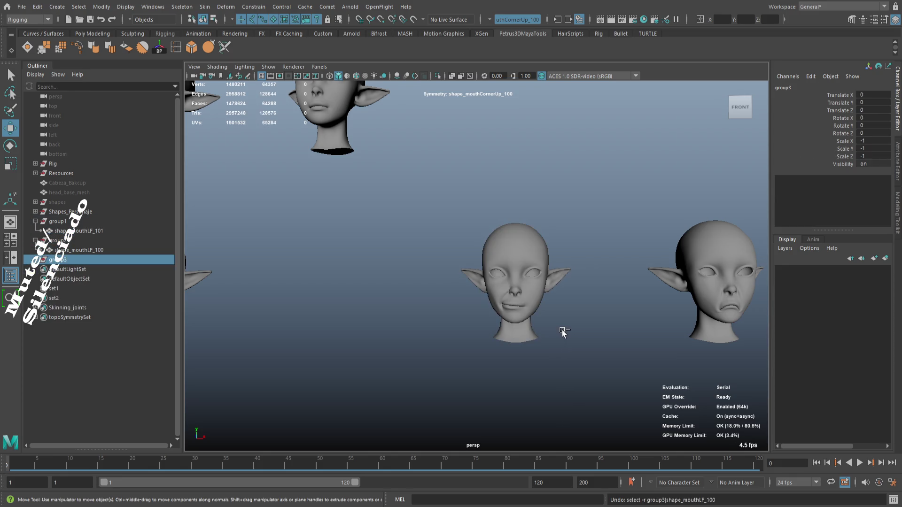
key(ctrl+z)
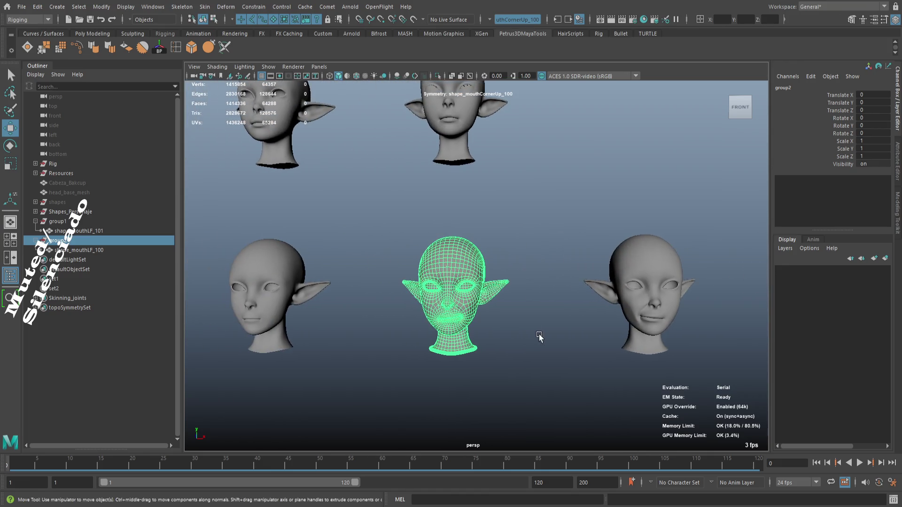
key(ctrl+z)
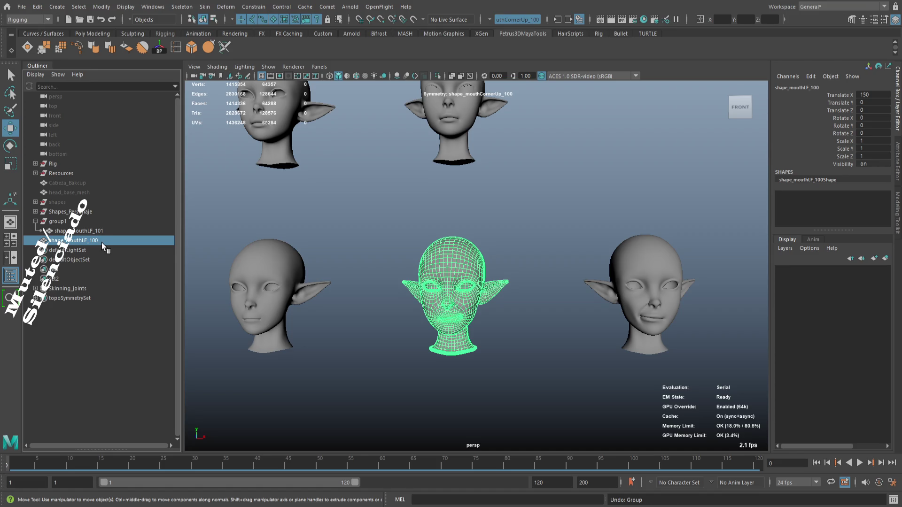
- Duplicate the mouth-corner shape into a new group2 with Scale X -1, then select shape_mouthLF_102
key(ctrl+d)
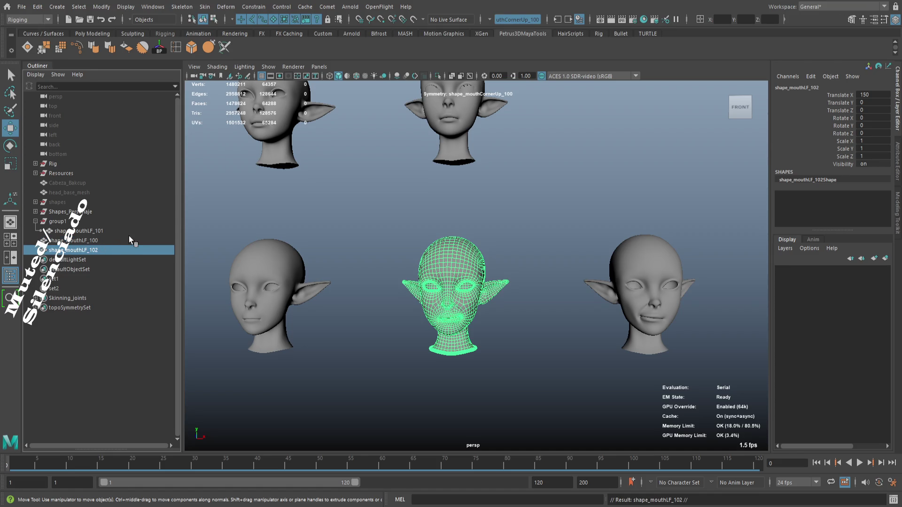
key(ctrl+g)
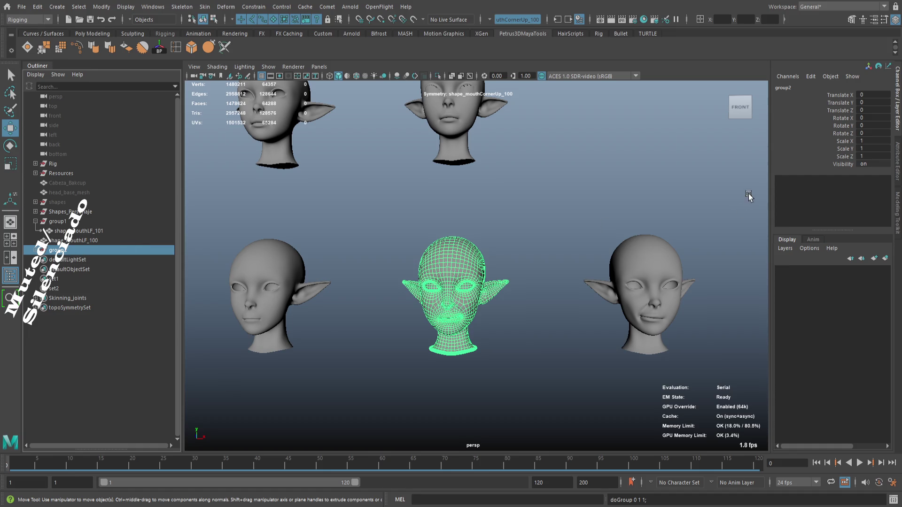
click(875, 141)
text(-1)
key(Return)
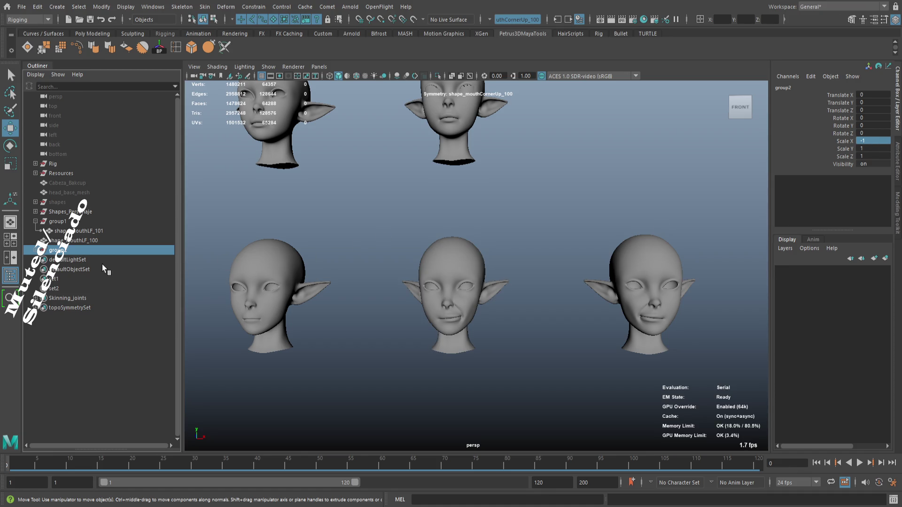
click(35, 250)
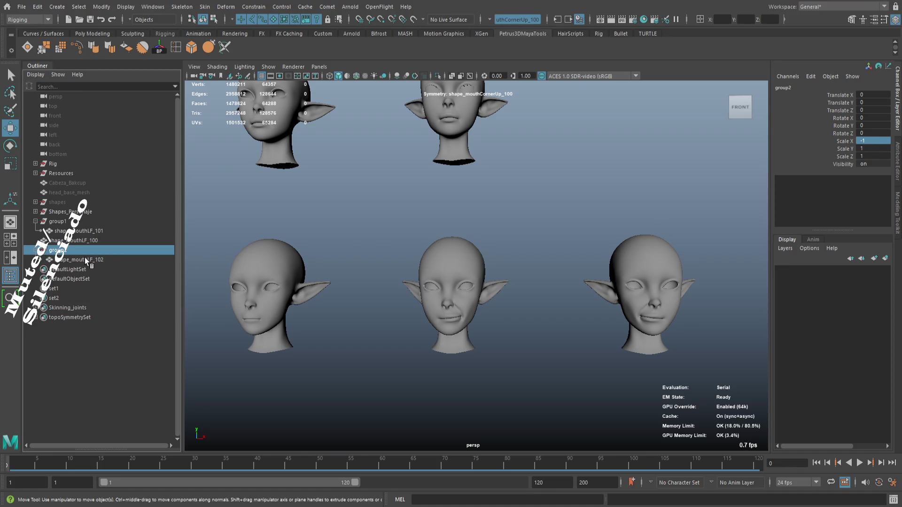
click(84, 260)
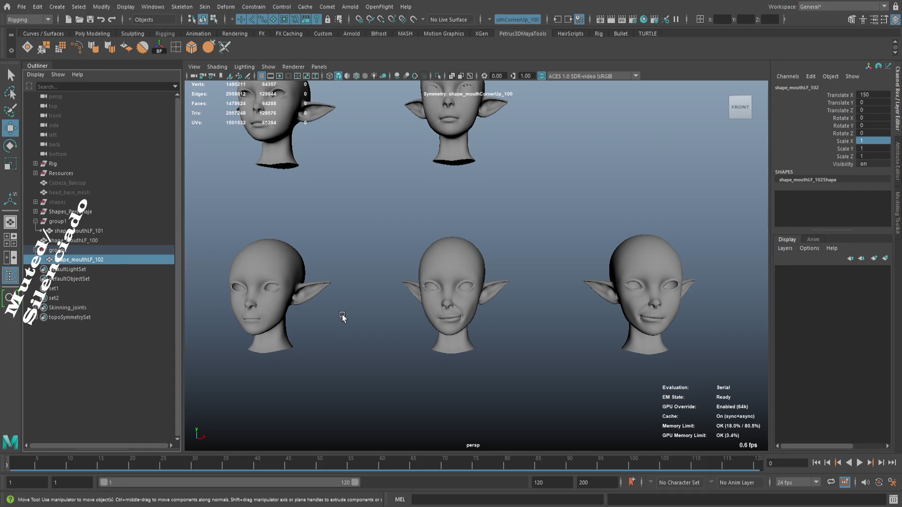
key(f)
scroll(down, 3)
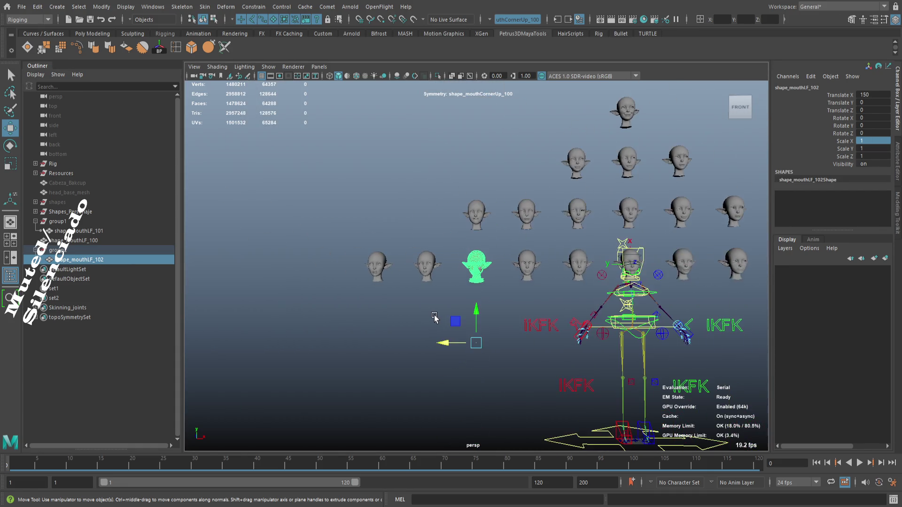
click(444, 317)
scroll(up, 3)
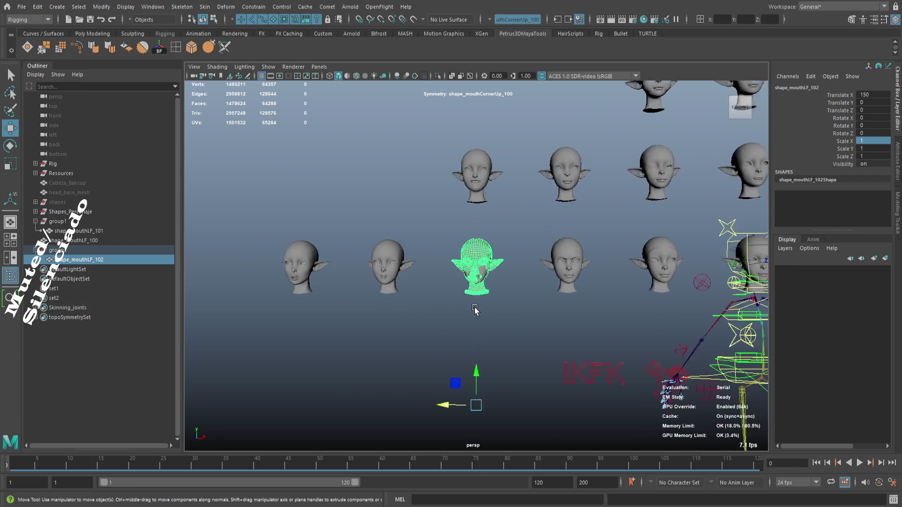
key(ctrl+1)
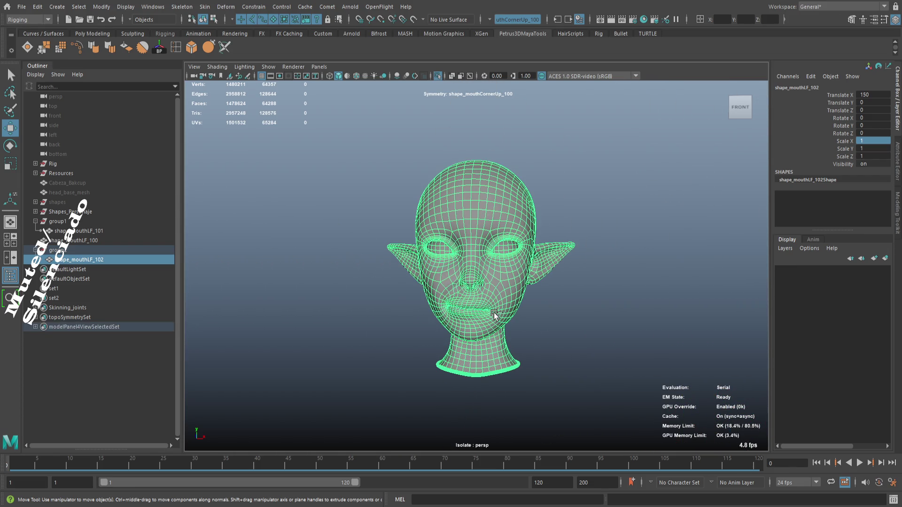
click(542, 310)
click(507, 300)
key(ctrl+1)
scroll(down, 3)
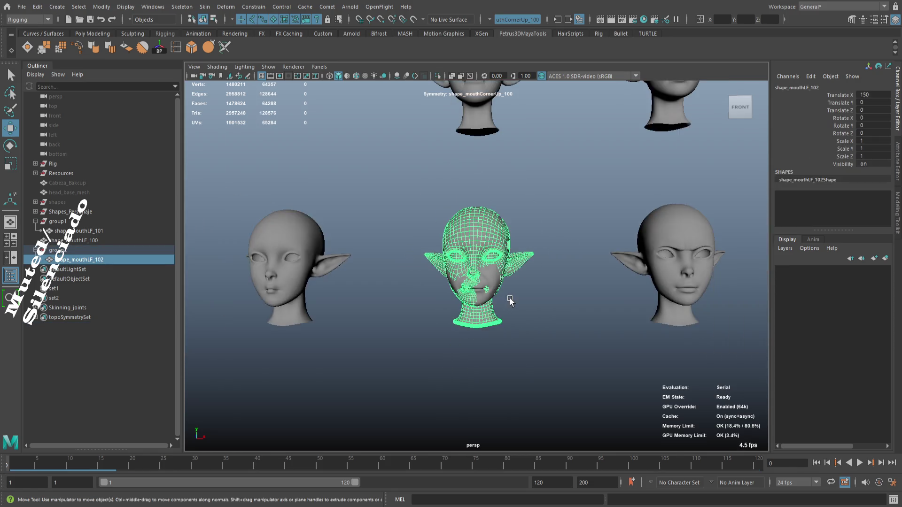
drag(527, 302, 378, 297)
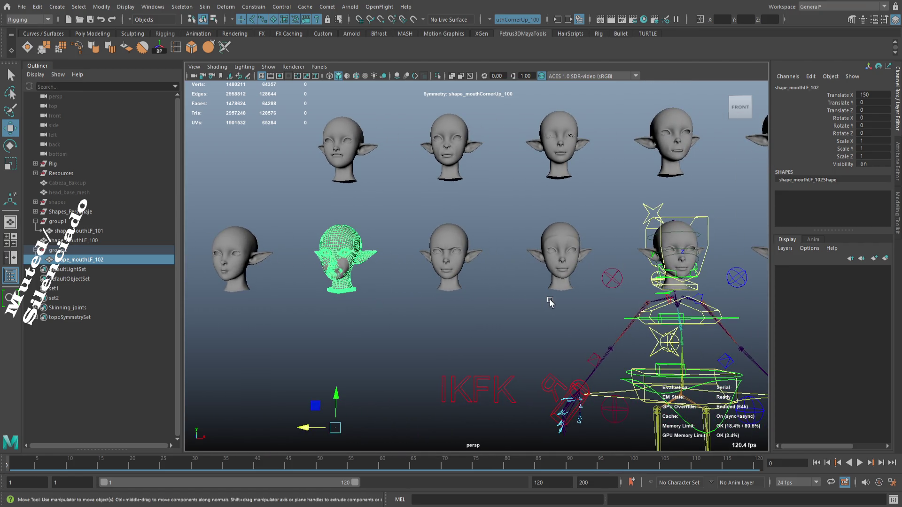
drag(477, 299, 328, 307)
drag(589, 320, 305, 331)
drag(610, 338, 495, 344)
scroll(up, 3)
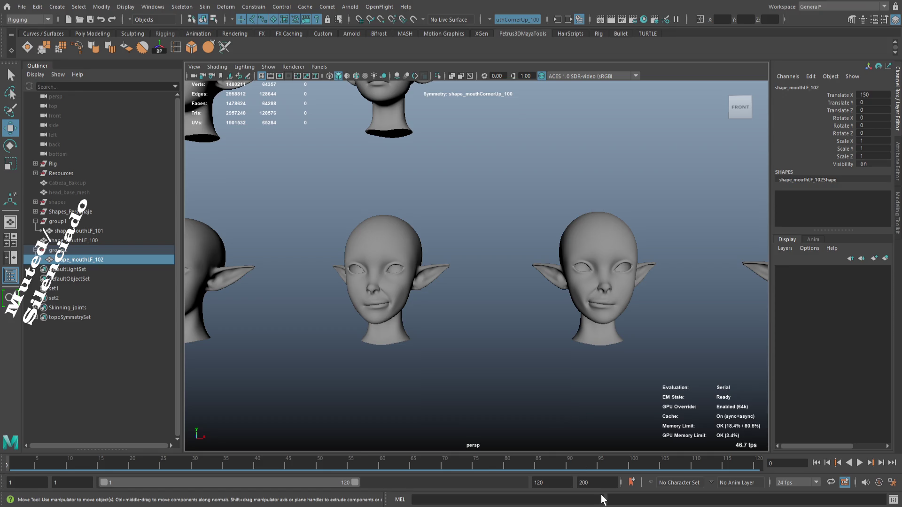
key(ctrl+d)
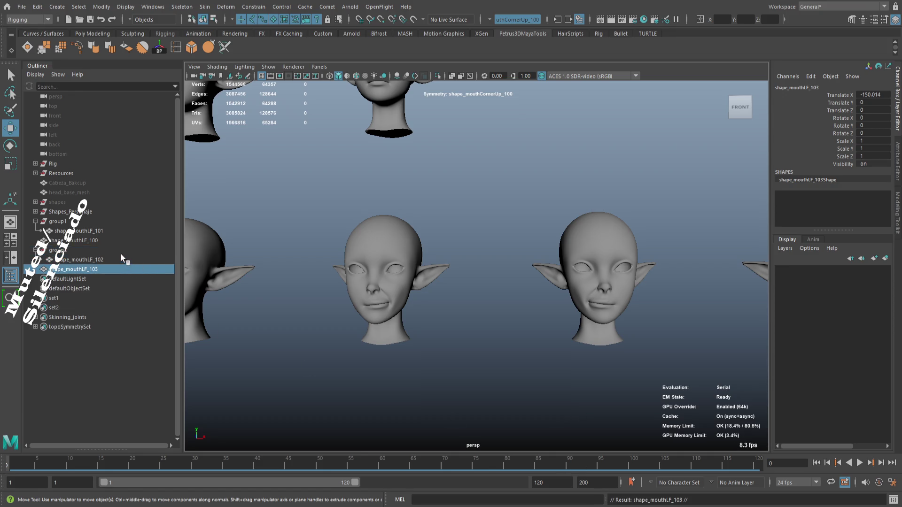
click(114, 268)
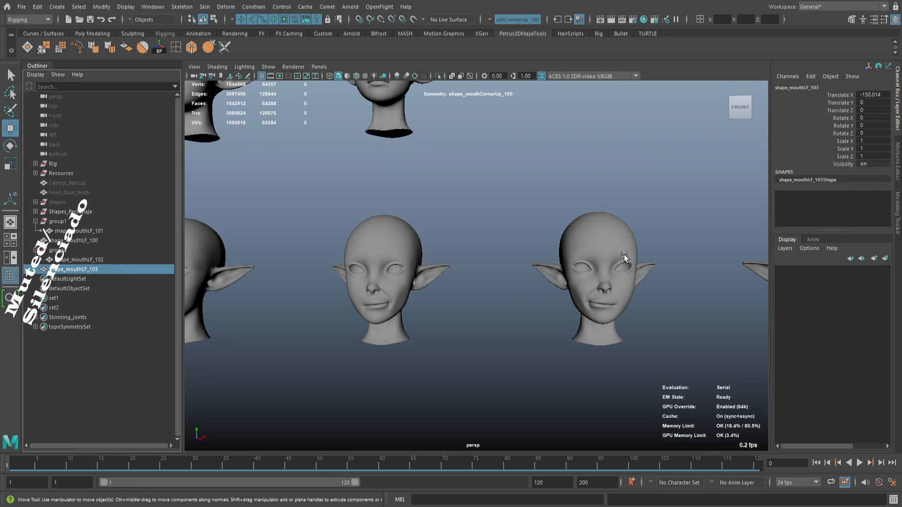
key(f)
scroll(down, 3)
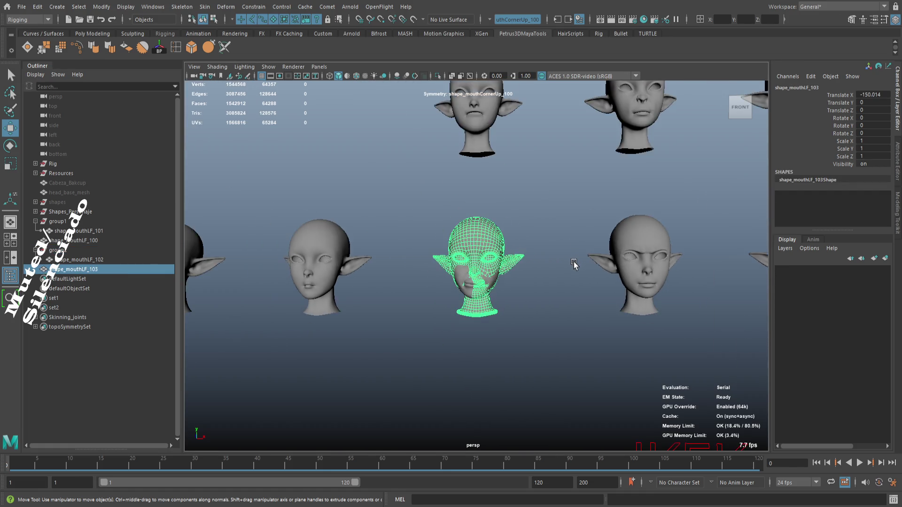
drag(491, 315, 487, 289)
drag(497, 292, 772, 292)
drag(773, 292, 539, 301)
scroll(up, 3)
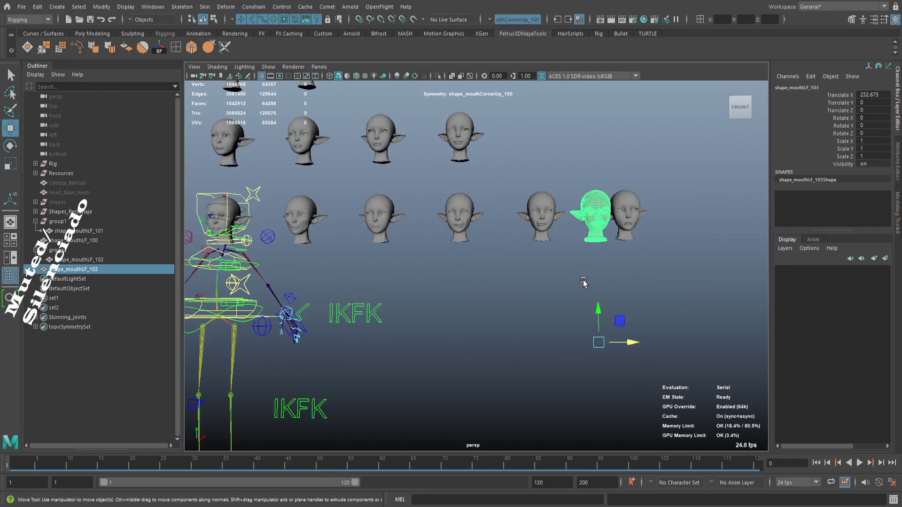
drag(608, 301, 512, 303)
scroll(down, 3)
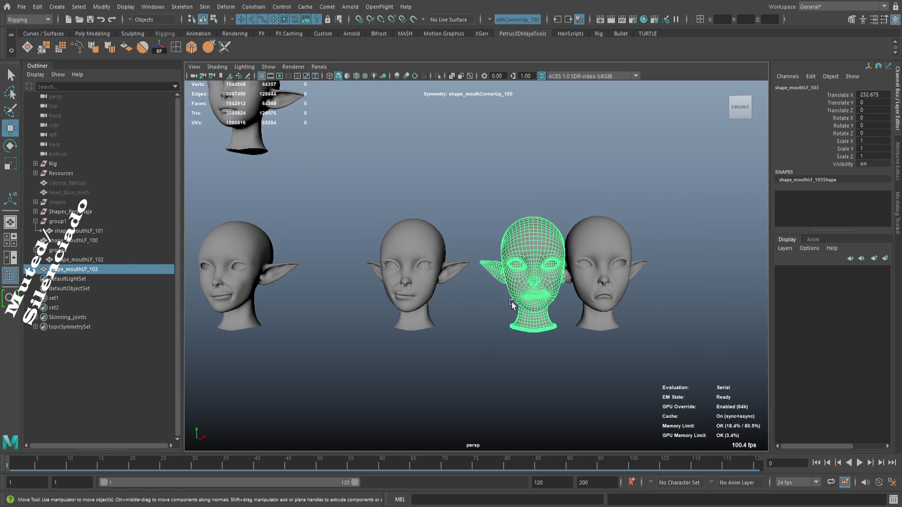
double_click(875, 140)
text(1)
key(Return)
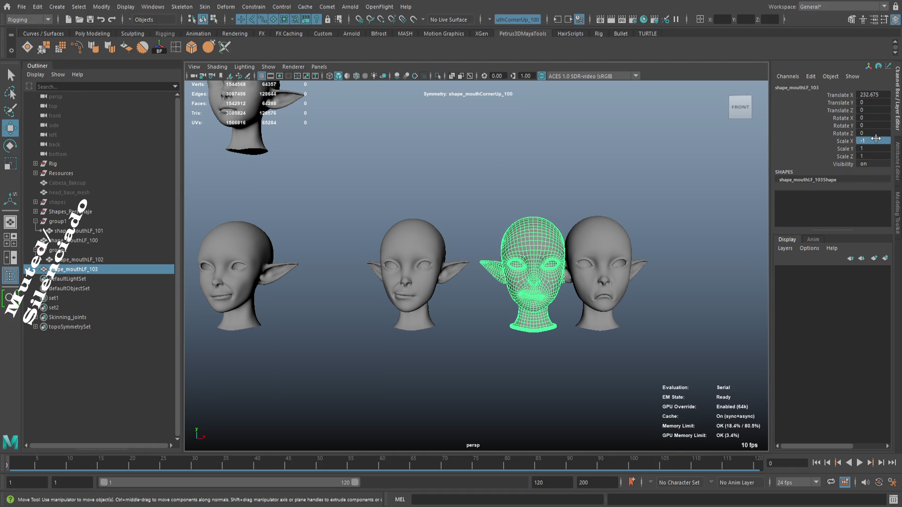
click(543, 209)
click(539, 226)
key(Delete)
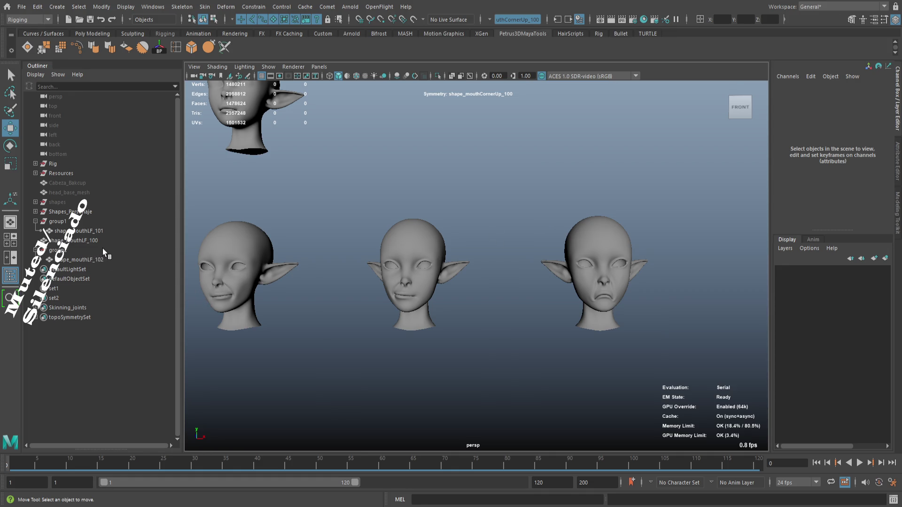
- Delete group2 containing the mirrored shape_mouthLF_102, then select shape_mouthLF_101 and zoom in on it
click(103, 241)
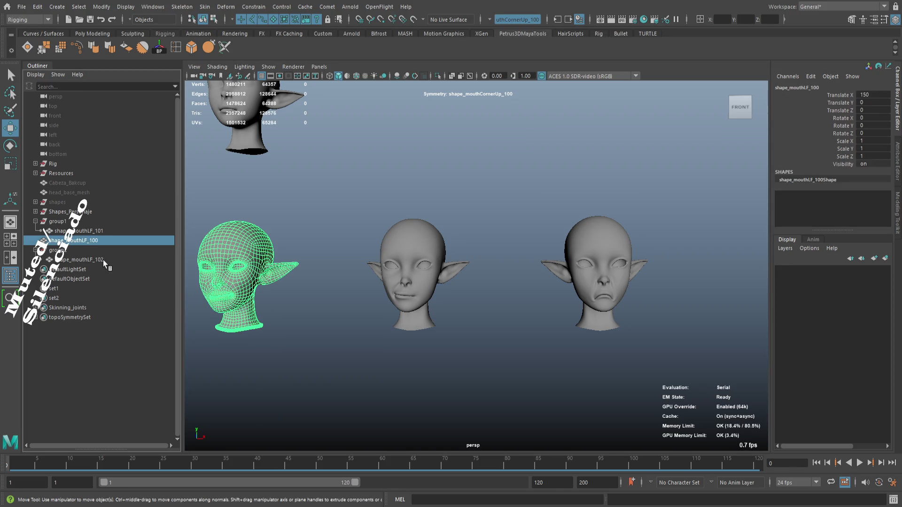
click(97, 249)
key(Delete)
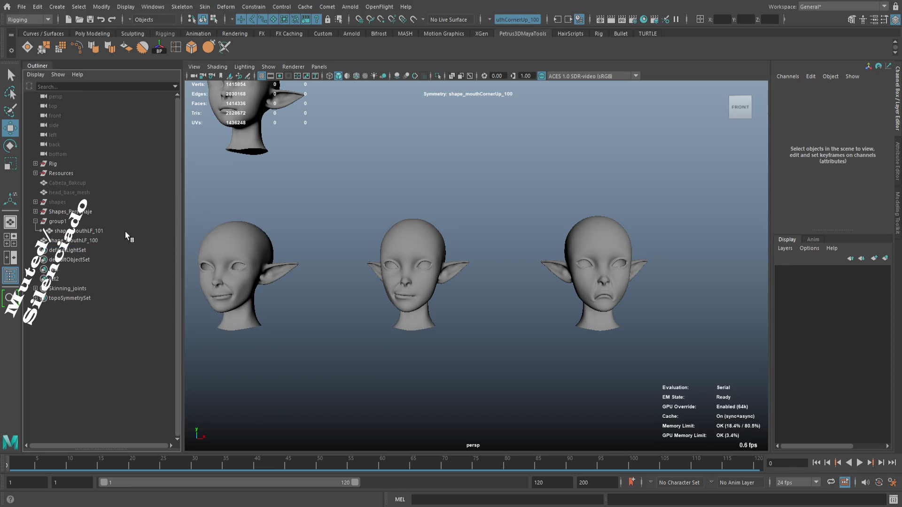
click(105, 232)
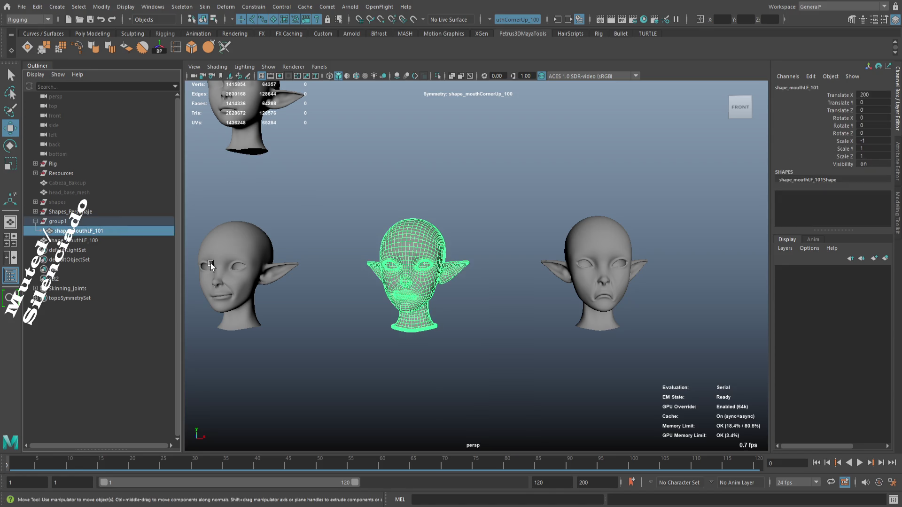
scroll(up, 3)
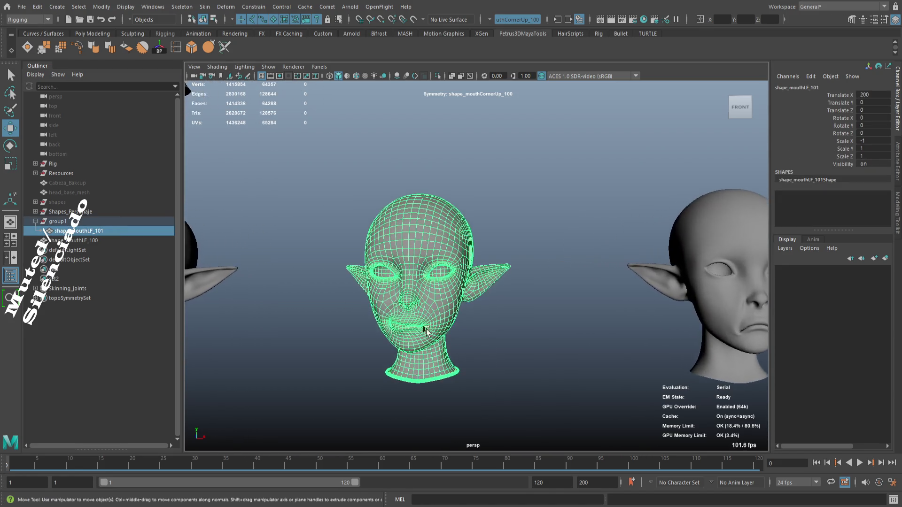